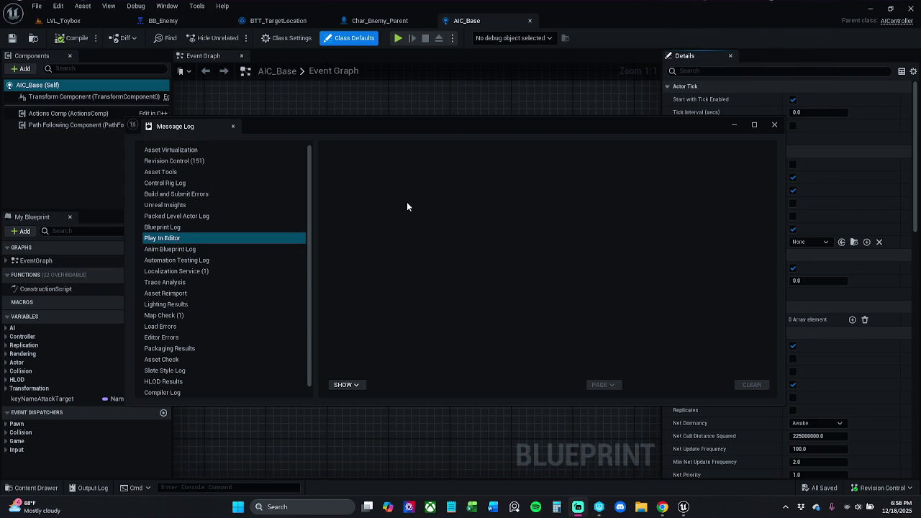
Close the Message Log, pan AIC_Base's Event Graph to show Event On Possess, and return to LVL_Toybox
left_click(776, 125)
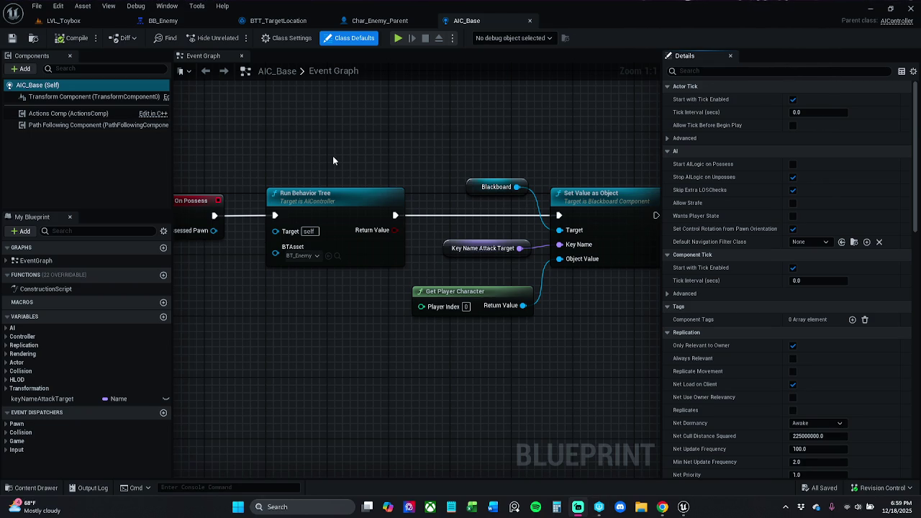
left_click_drag(260, 169, 319, 159)
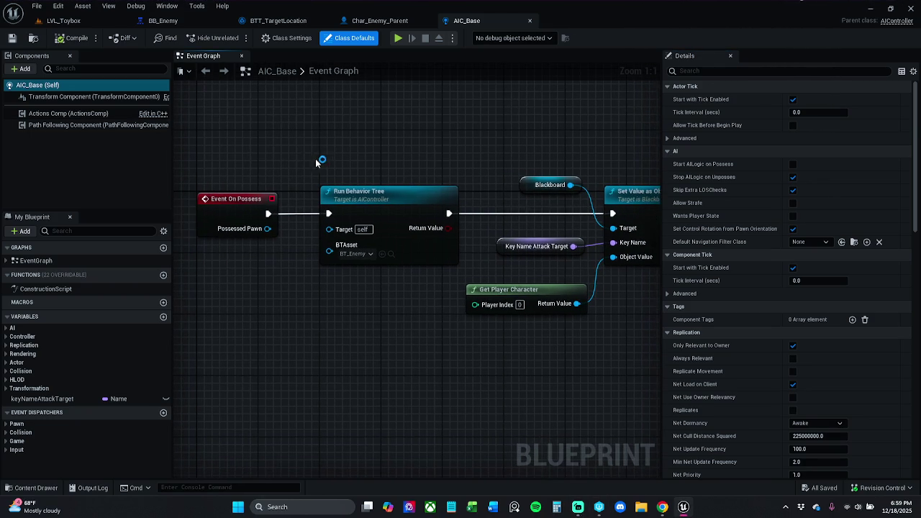
left_click(63, 20)
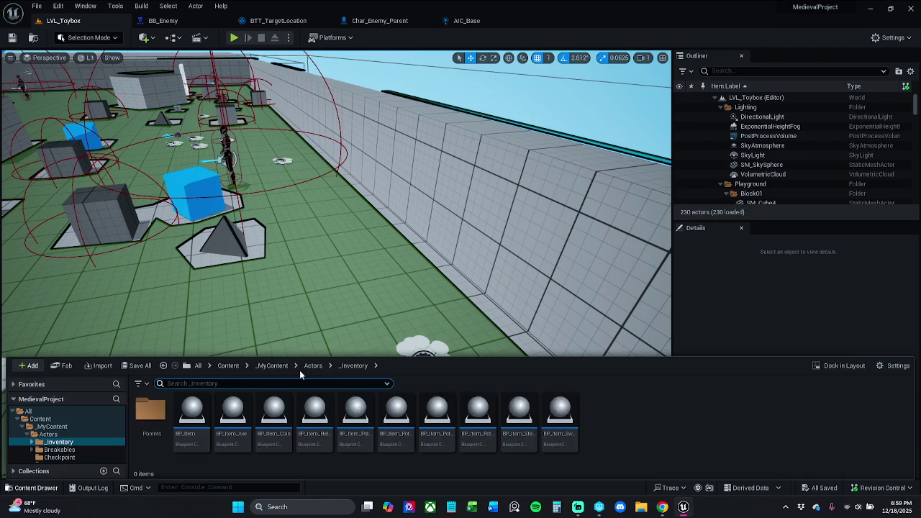
Load LVL_Toybox1 from the Content Drawer's Levels folder and fly toward the white arch
left_click(32, 488)
left_click(273, 367)
left_click(352, 425)
double_click(352, 425)
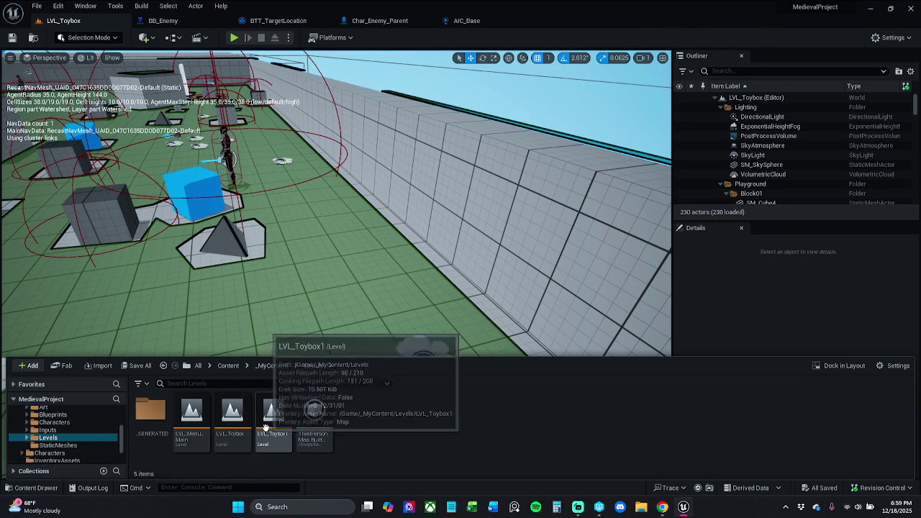
double_click(267, 433)
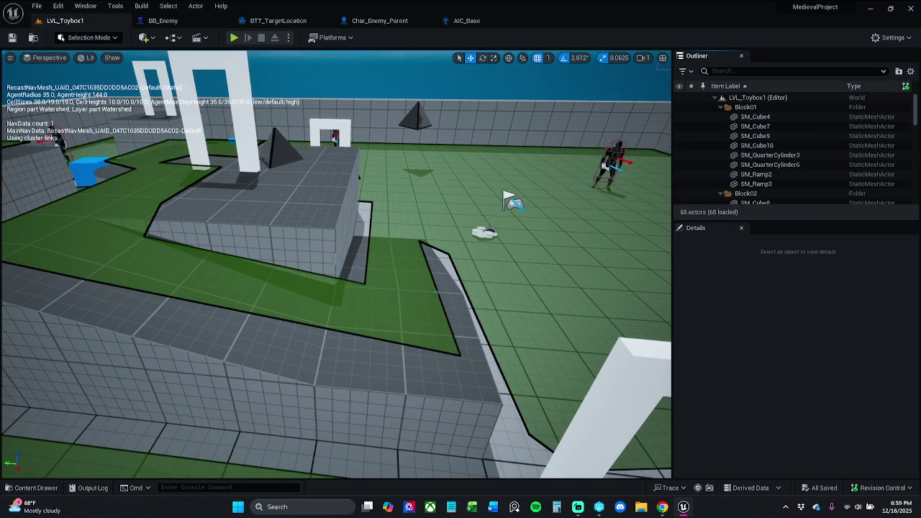
mouse_move(336, 265)
left_mouse_down()
mouse_move(337, 244)
mouse_move(317, 230)
mouse_move(299, 244)
mouse_move(317, 232)
mouse_move(338, 233)
mouse_move(335, 241)
mouse_move(316, 224)
mouse_move(316, 119)
left_mouse_up()
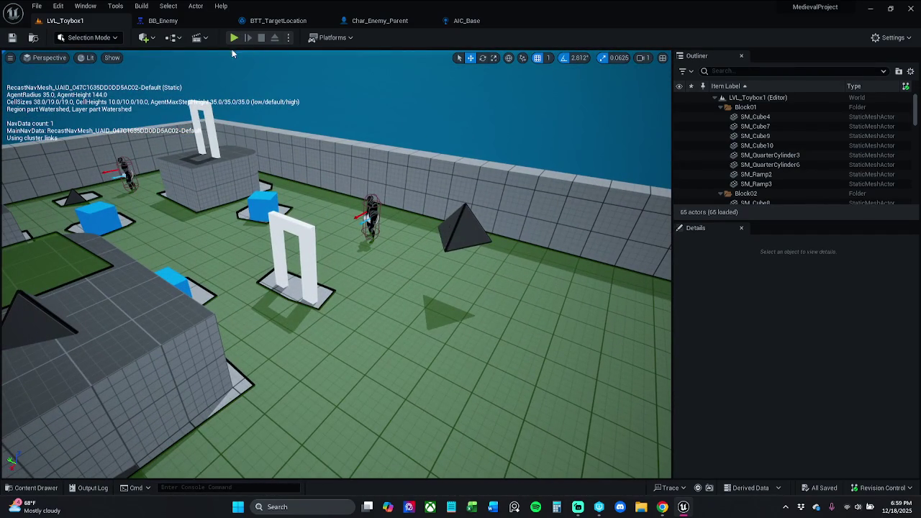
Play-test LVL_Toybox1 briefly, stop it, dismiss the warnings notice, and reopen the Content Drawer
left_click(235, 38)
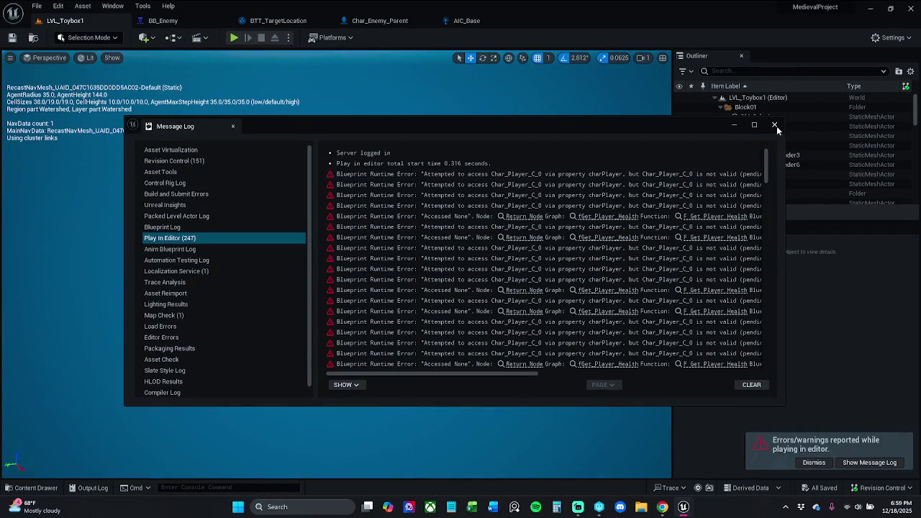
left_click(766, 128)
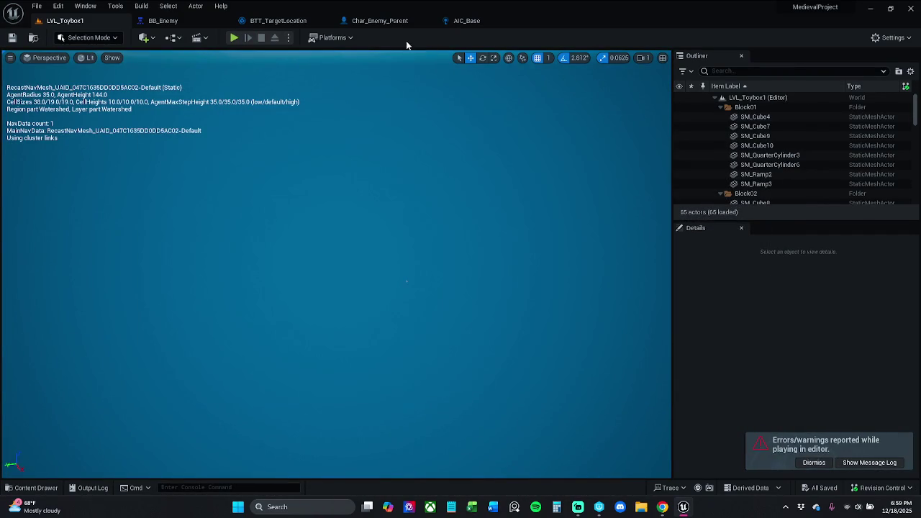
left_click(235, 38)
key("Escape")
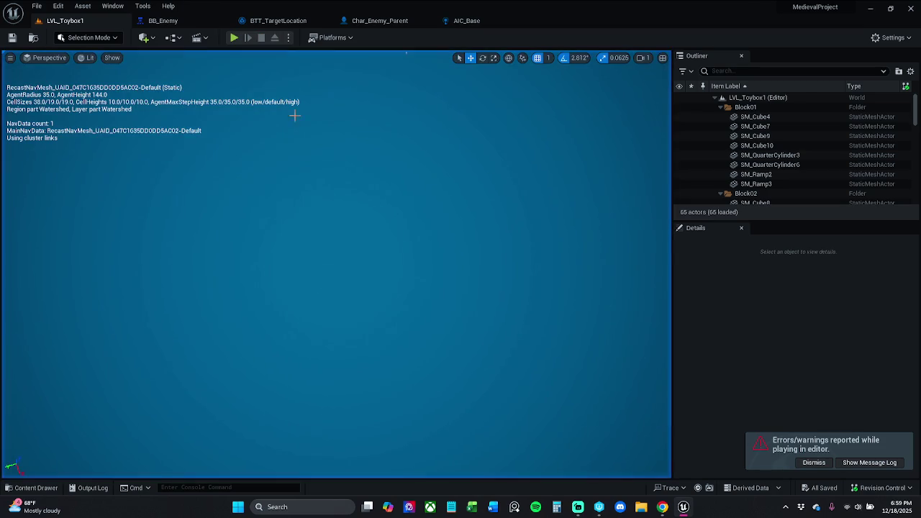
left_click(814, 463)
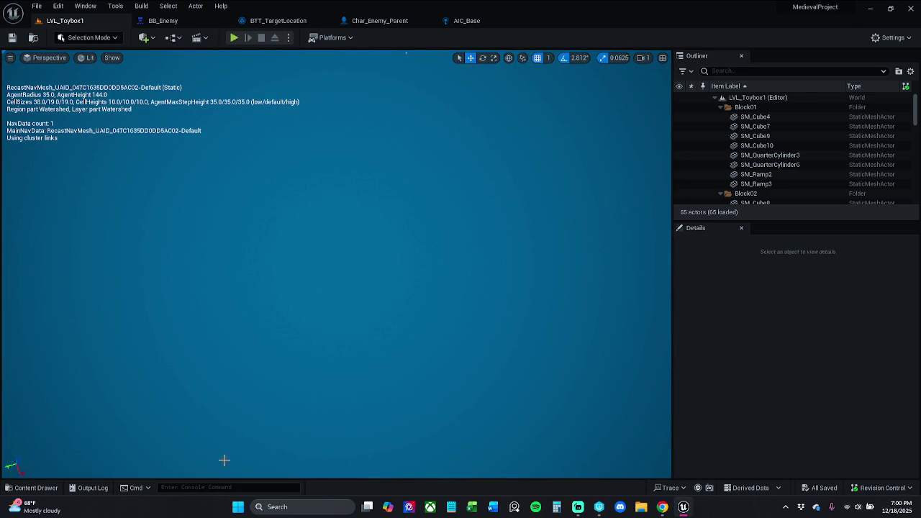
left_click(35, 488)
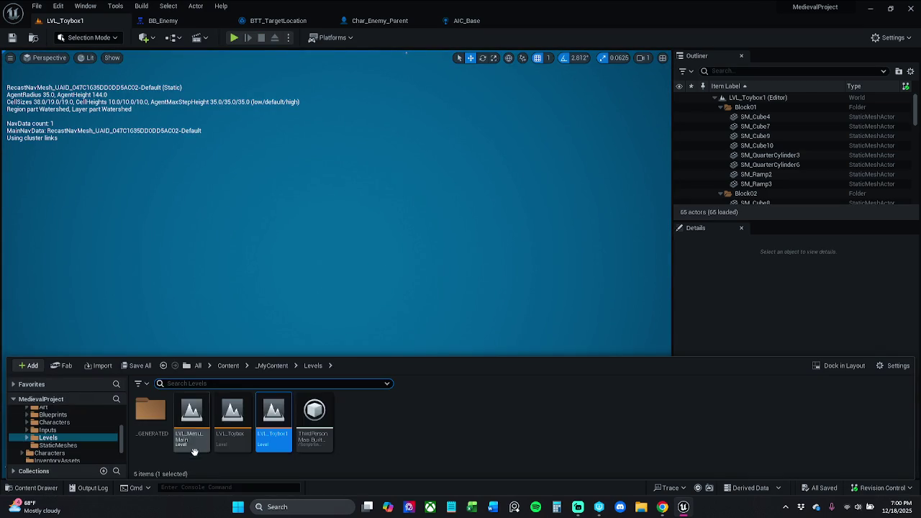
Reload LVL_Toybox and play-test it, running the character through the pillars to the pyramid pickup
double_click(228, 439)
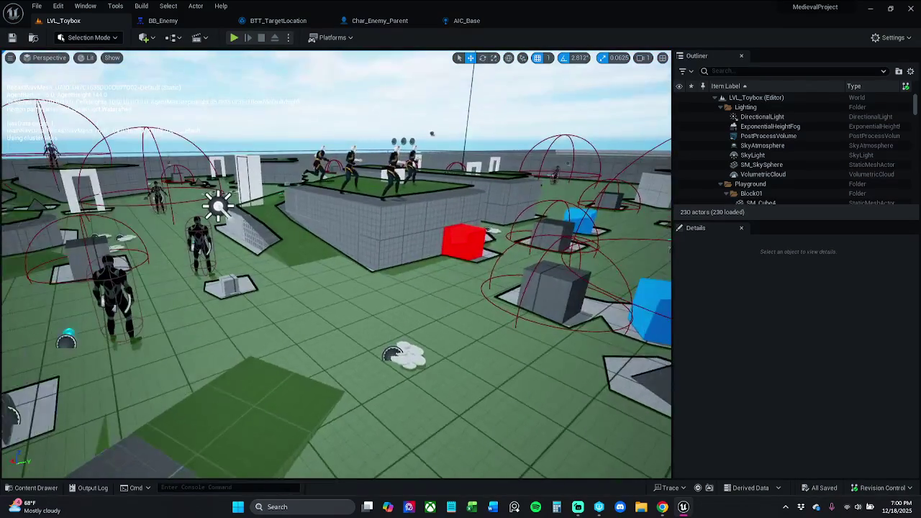
mouse_move(294, 88)
left_mouse_down()
mouse_move(295, 101)
mouse_move(294, 79)
mouse_move(294, 88)
left_mouse_up()
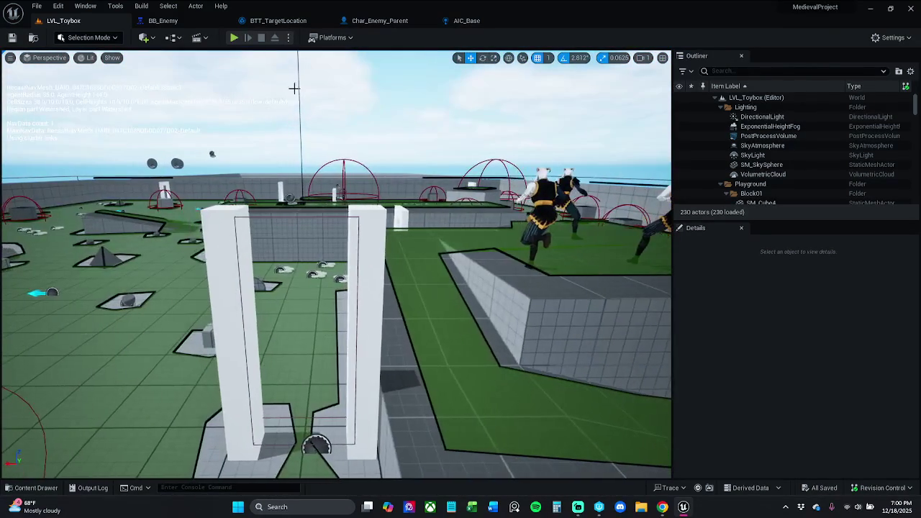
left_click(234, 38)
key("w")
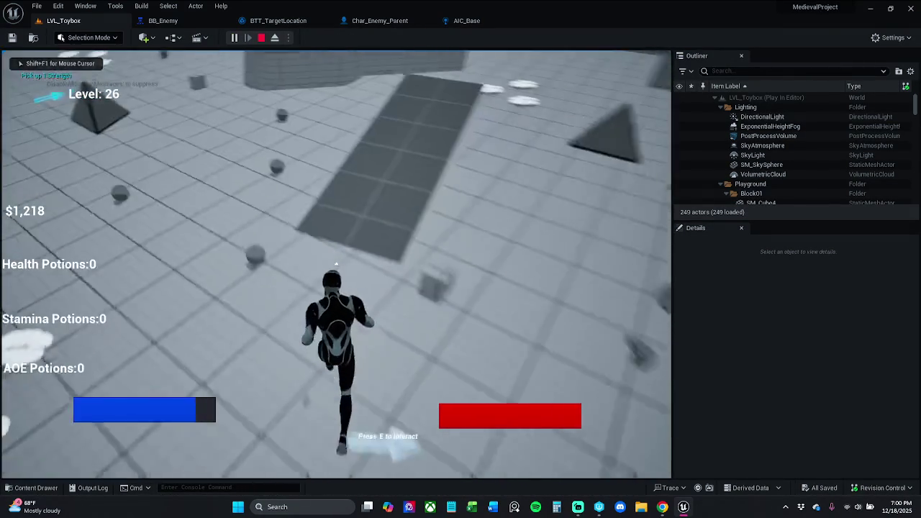
key("w")
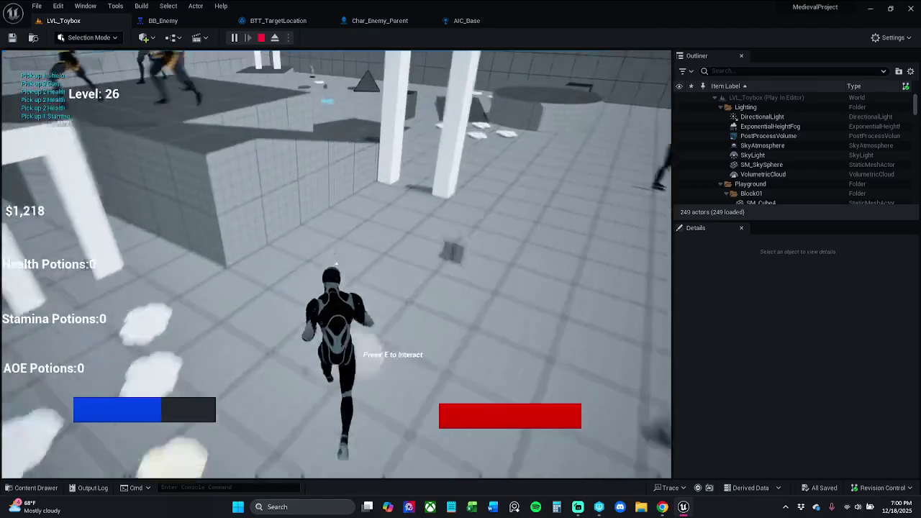
key("w")
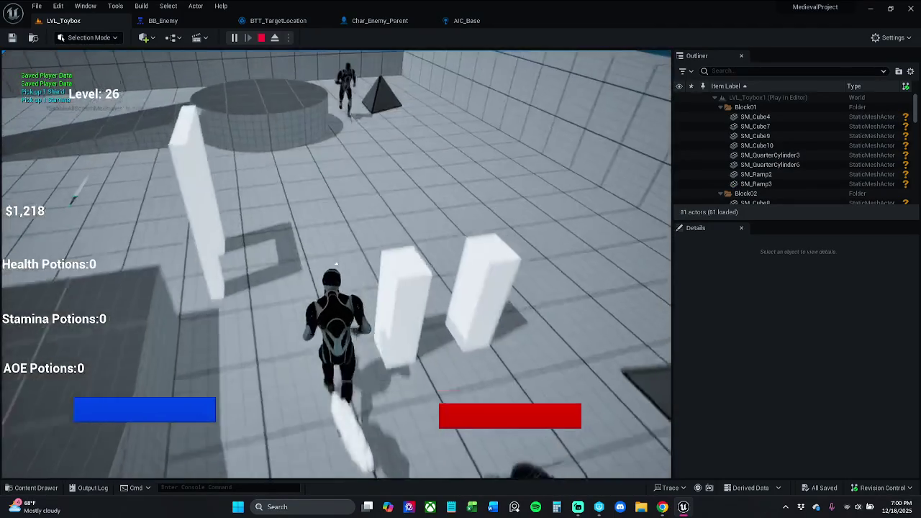
key("w")
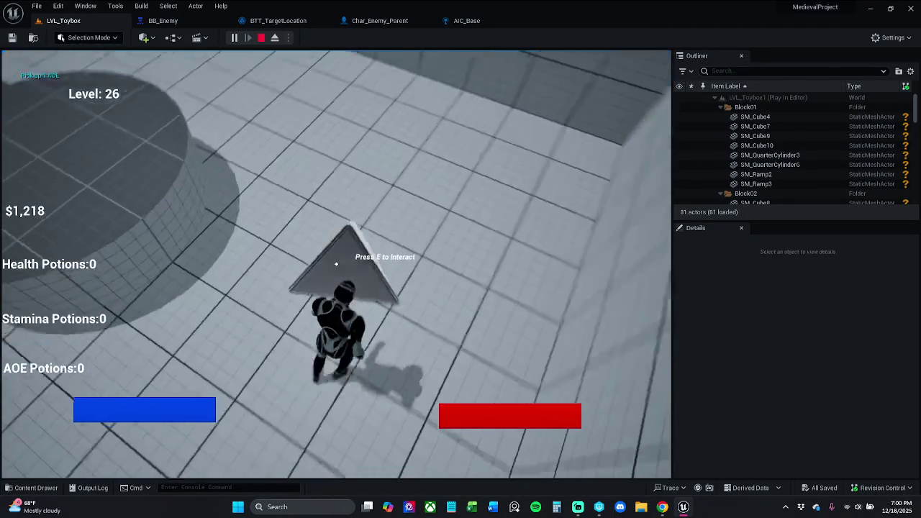
Collect the pyramid AOE potions with E, then stop the play session
key("e")
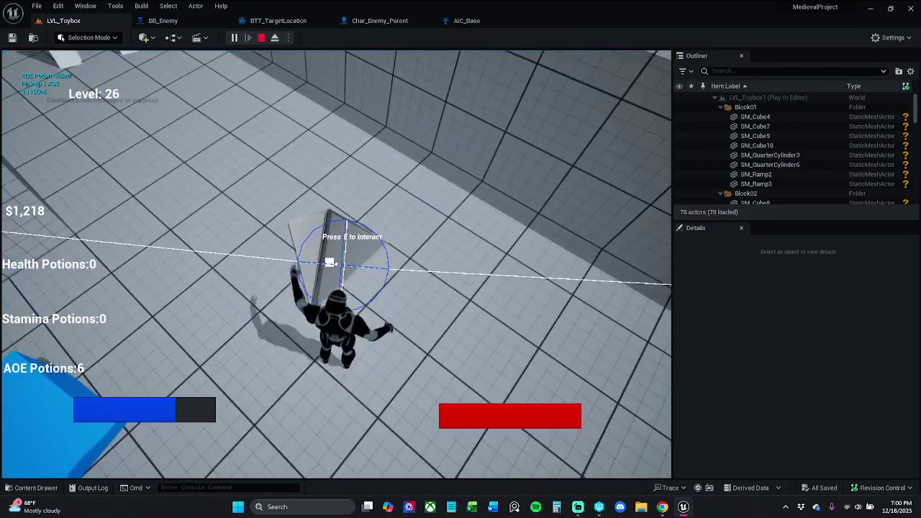
key("w")
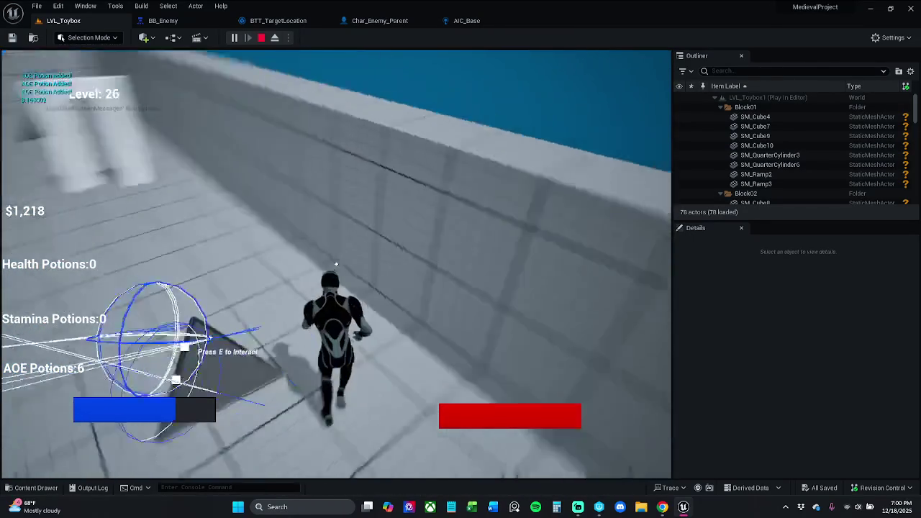
key("w")
key("e")
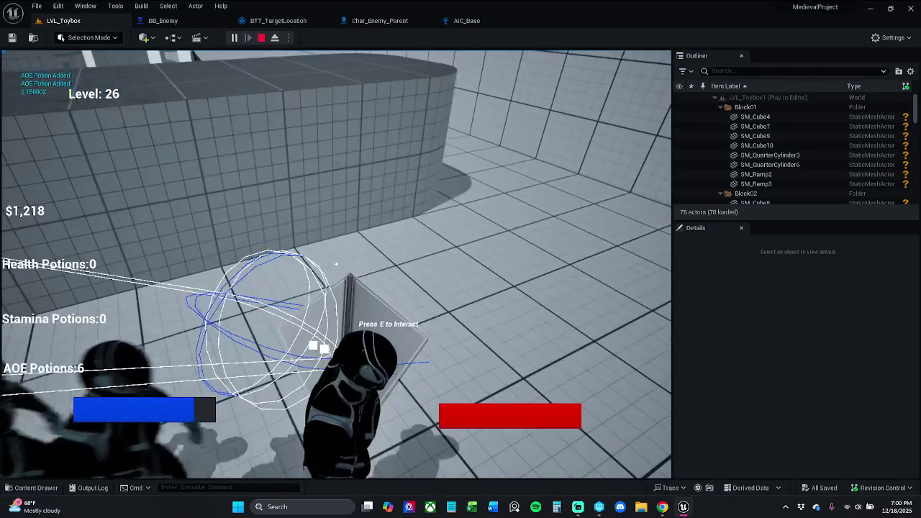
key("Escape")
scroll(432, 171, "down", 10)
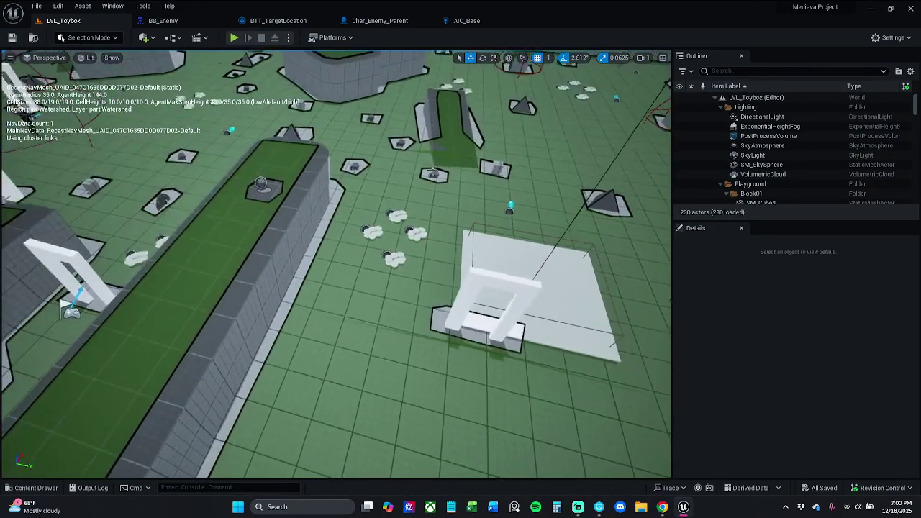
Start a new play test, sprint to the pyramid pickup, and use and collect an AOE potion
scroll(431, 171, "down", 1)
left_click(234, 38)
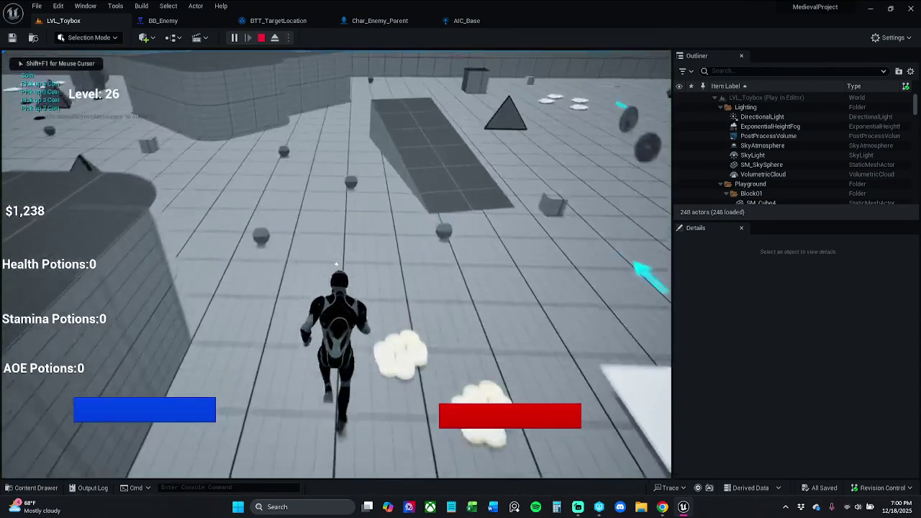
key("shift")
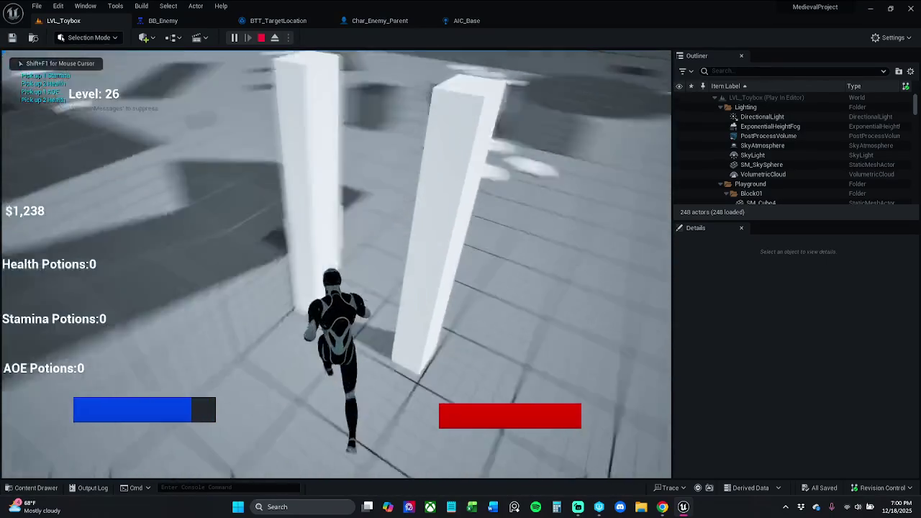
key("w")
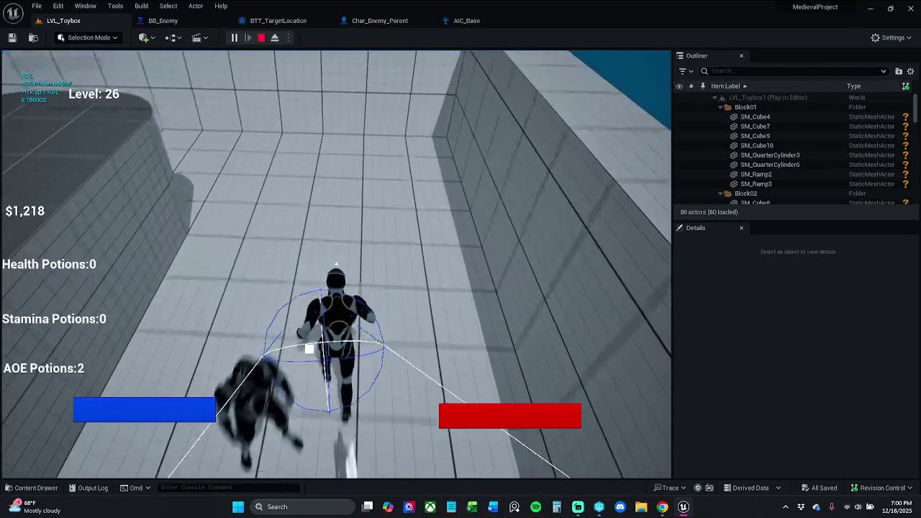
key("shift")
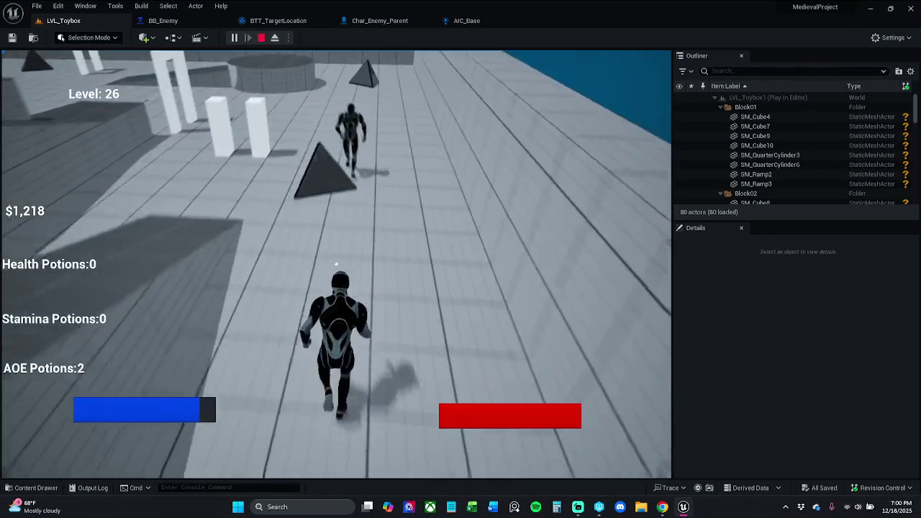
key("w")
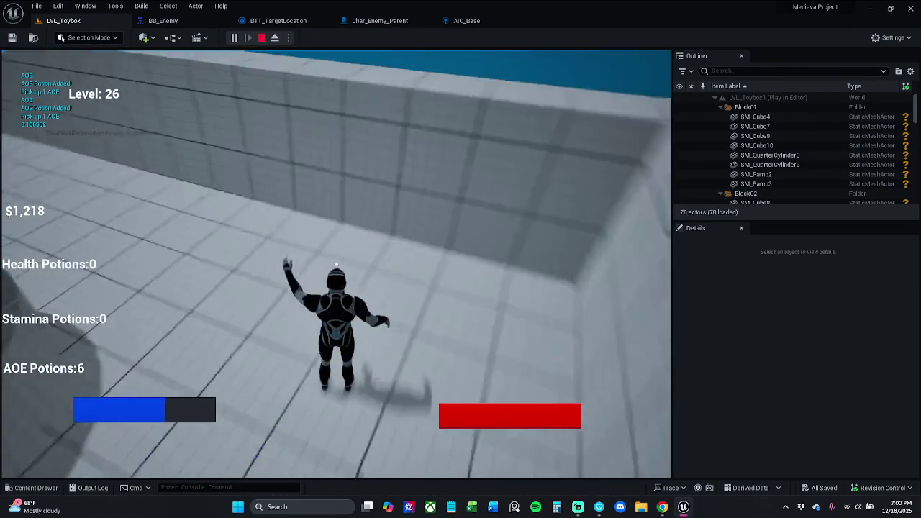
key("w")
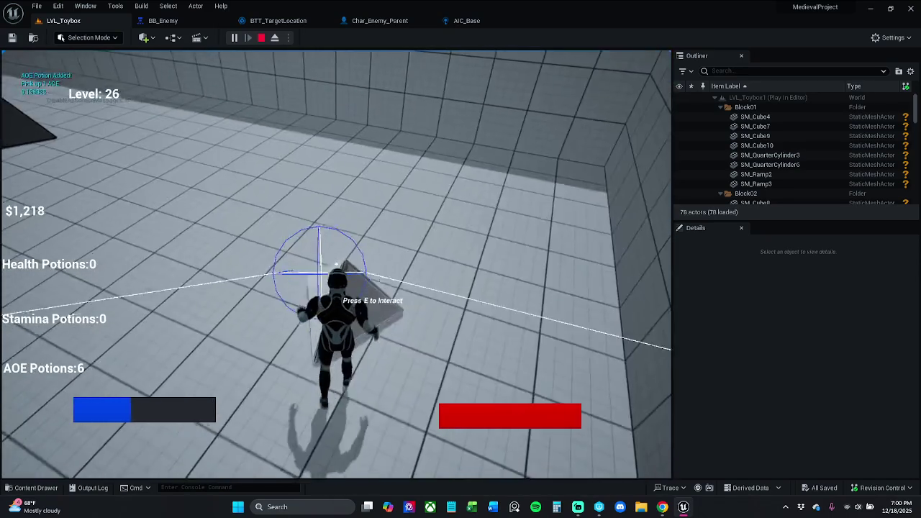
key("3")
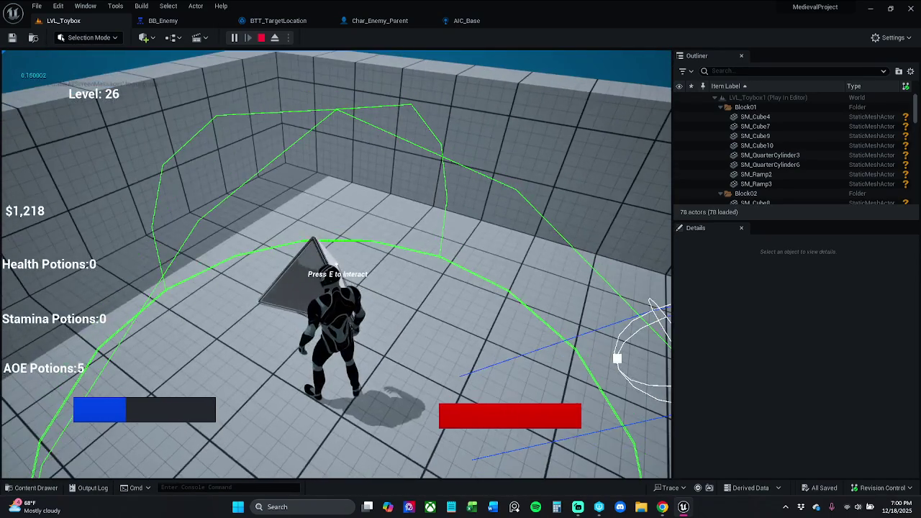
key("e")
key("w")
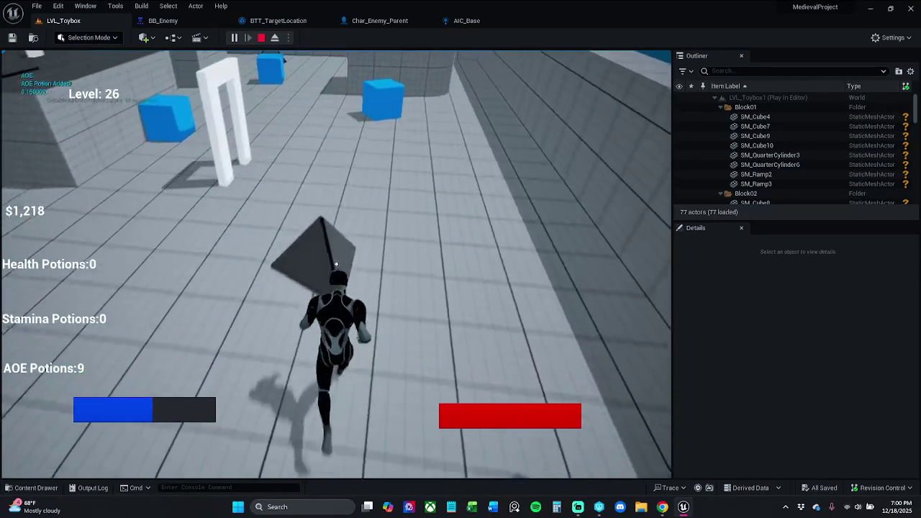
Use more AOE potions on nearby enemies, collect further pickups, and test a left-click attack
key("3")
key("3")
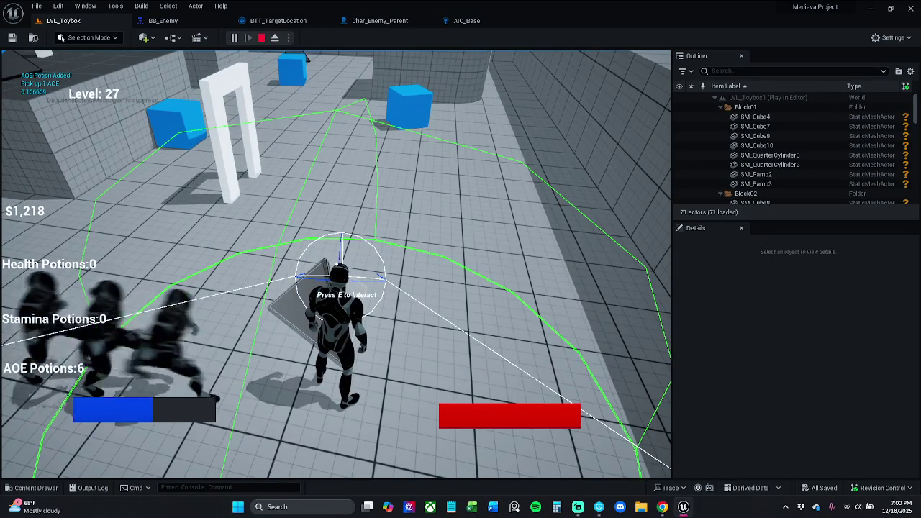
key("3")
key("3")
key("3")
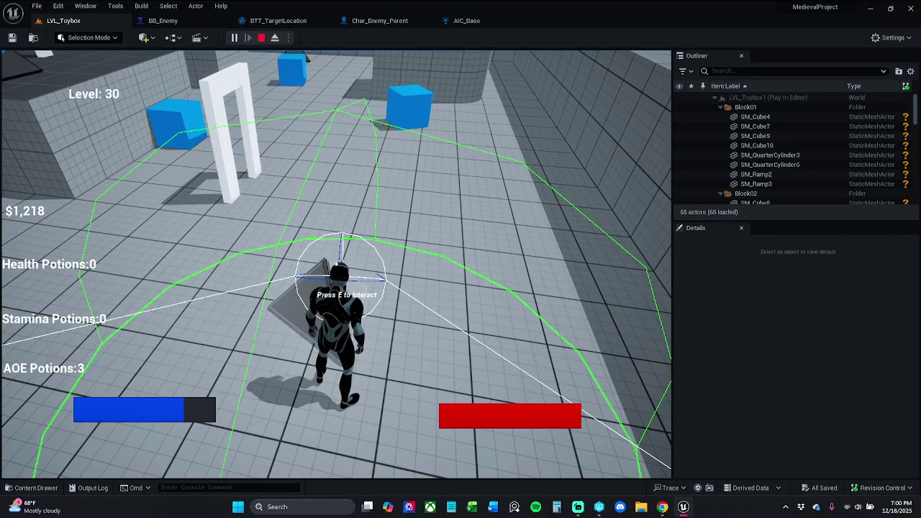
key("e")
key("w")
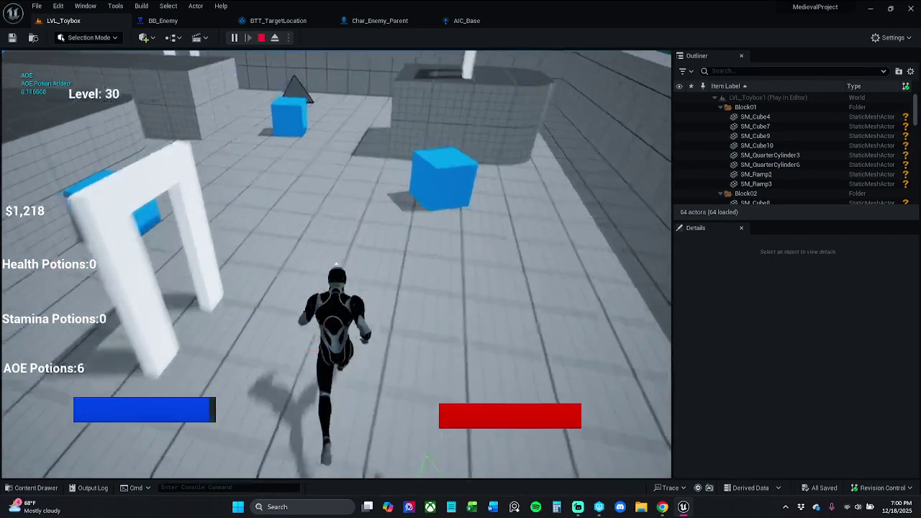
key("3")
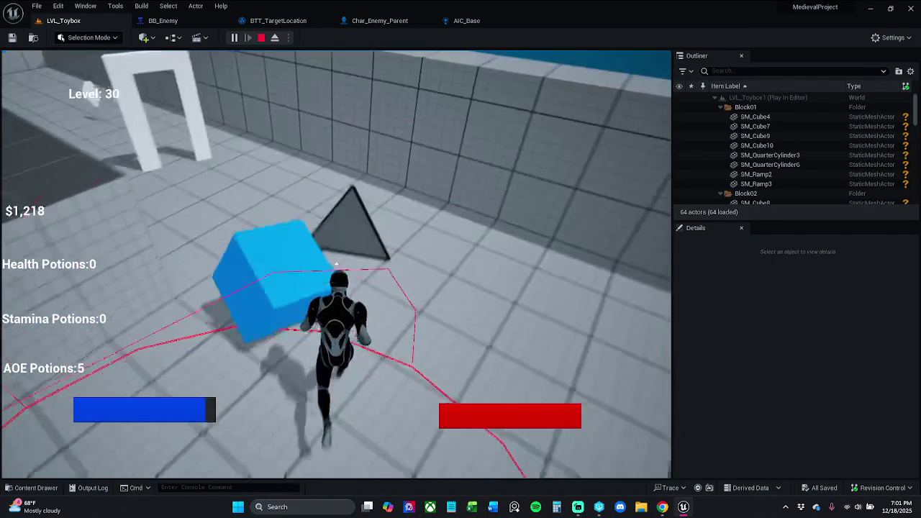
key("e")
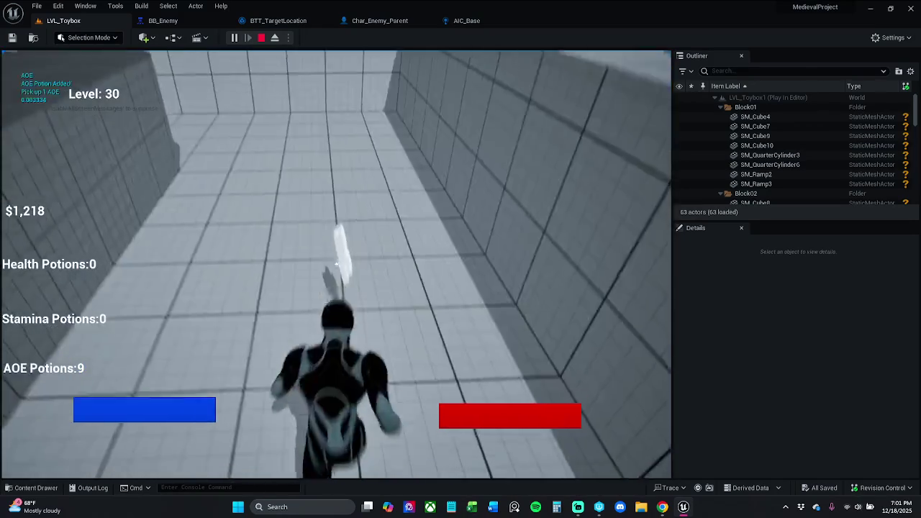
left_click(336, 264)
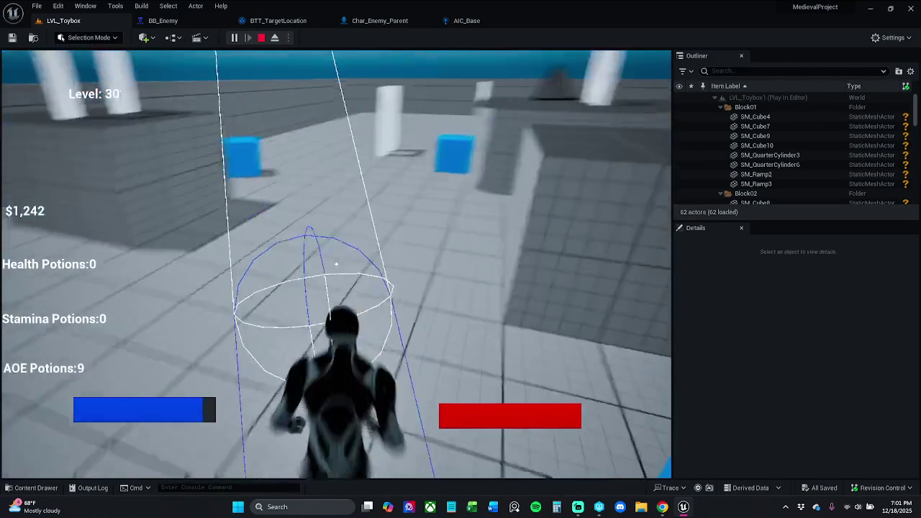
Climb over the wall, attack and use another AOE potion, collect the pickup, then stop the test
key("w")
key("space")
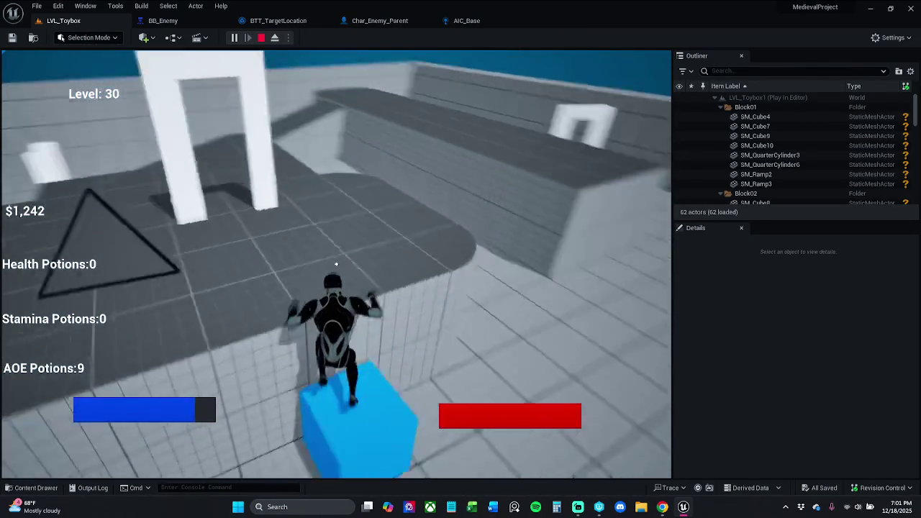
key("w")
left_click(336, 264)
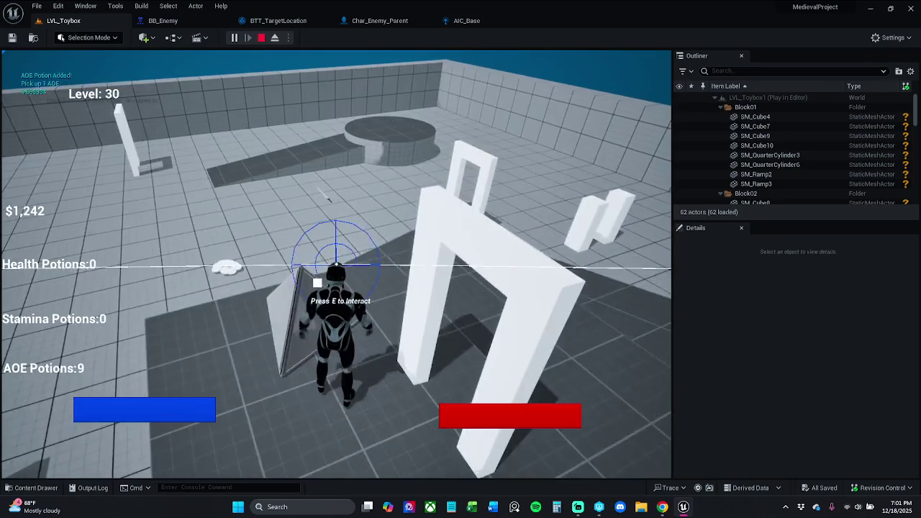
key("3")
key("3")
key("3")
key("3")
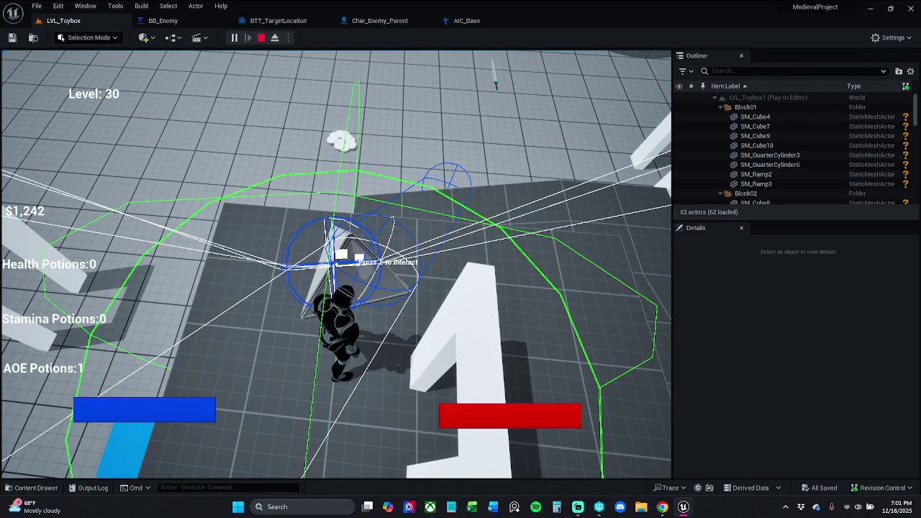
key("e")
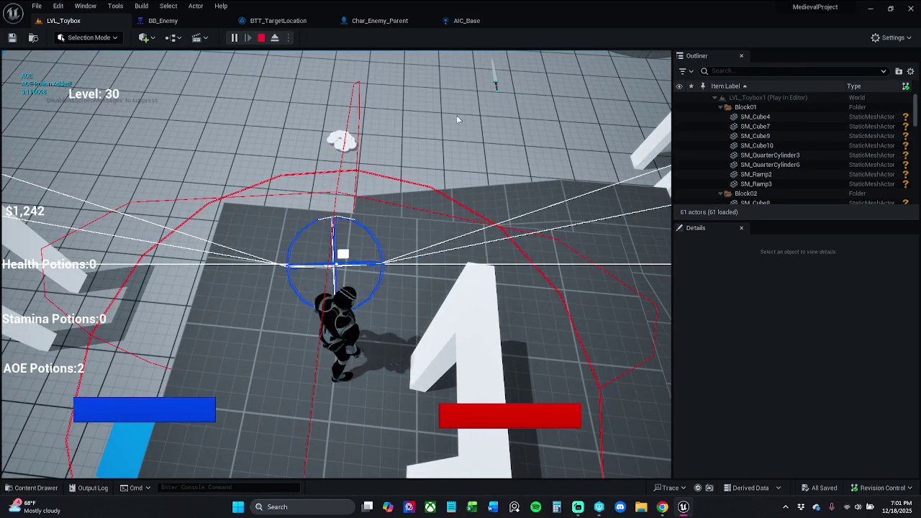
key("Escape")
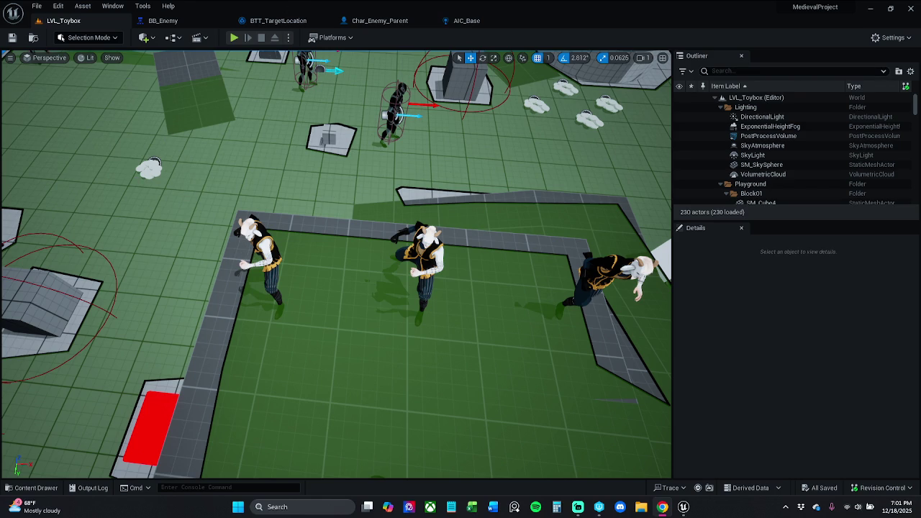
Load LVL_Toybox1 from the Content Drawer's Levels folder and frame the level's floor
scroll(336, 263, "down", 5)
left_click_drag(336, 263, 284, 255)
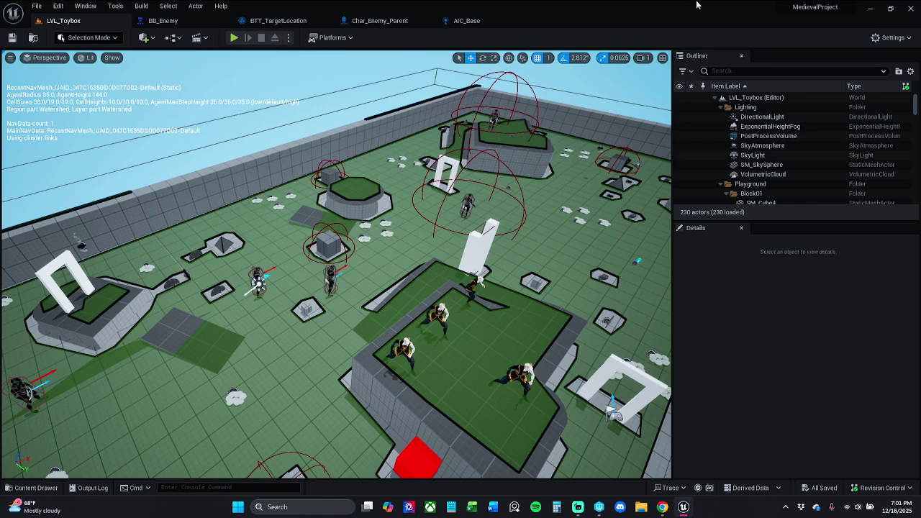
left_click(33, 488)
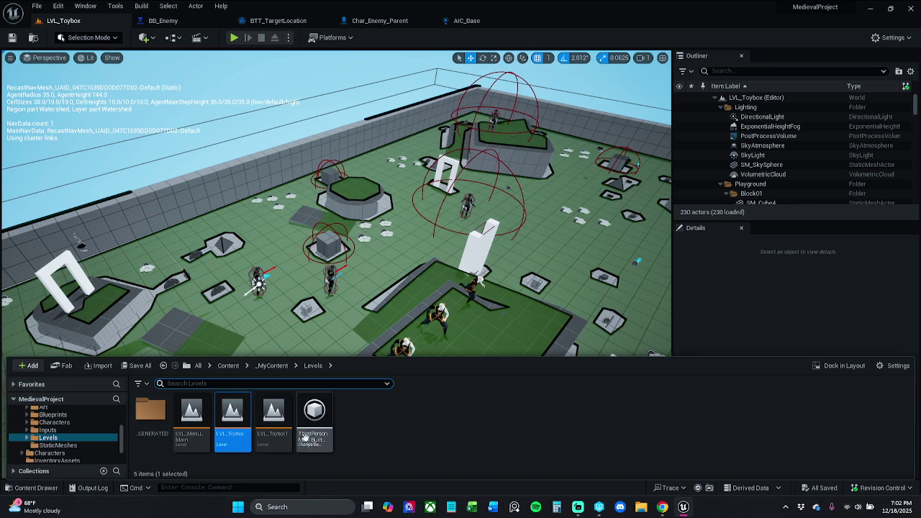
double_click(273, 428)
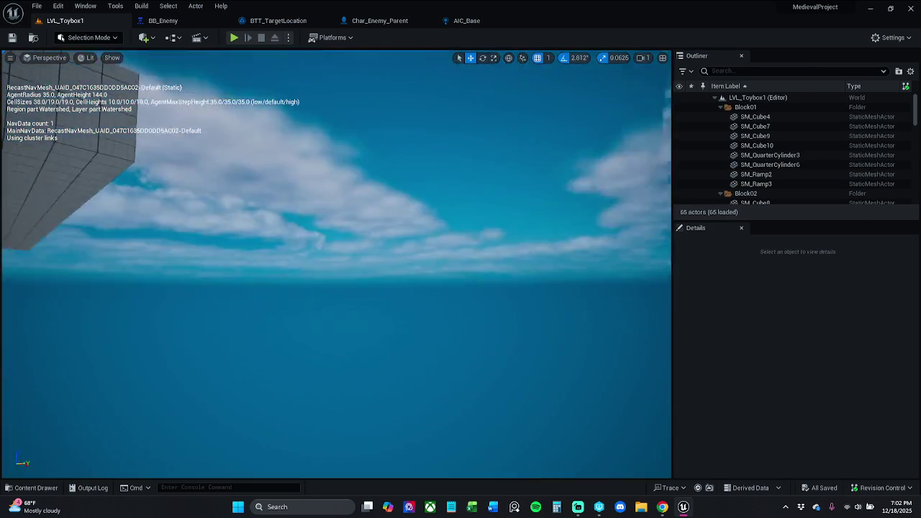
left_click_drag(218, 273, 218, 388)
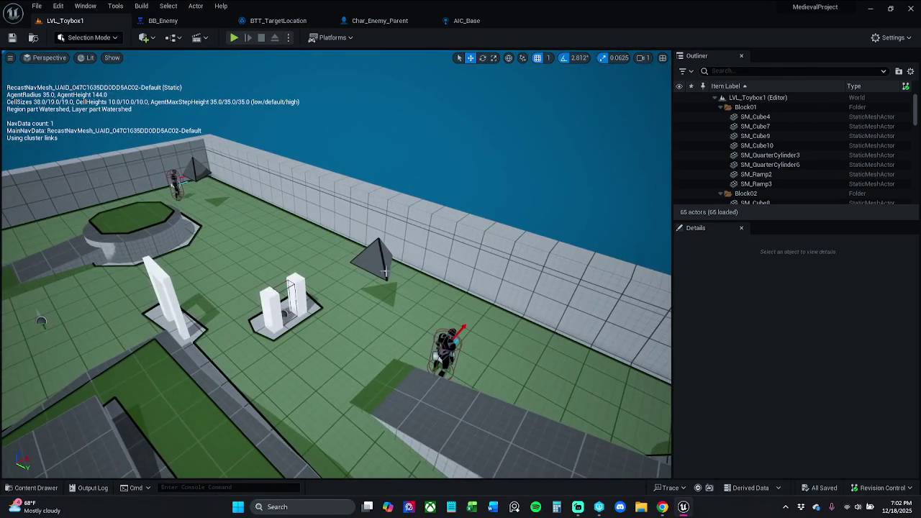
Trial-enlarge BP_Item_Potion_AOE4's Sphere radius, then undo it back to 175.0
left_click(376, 268)
scroll(761, 274, "down", 1)
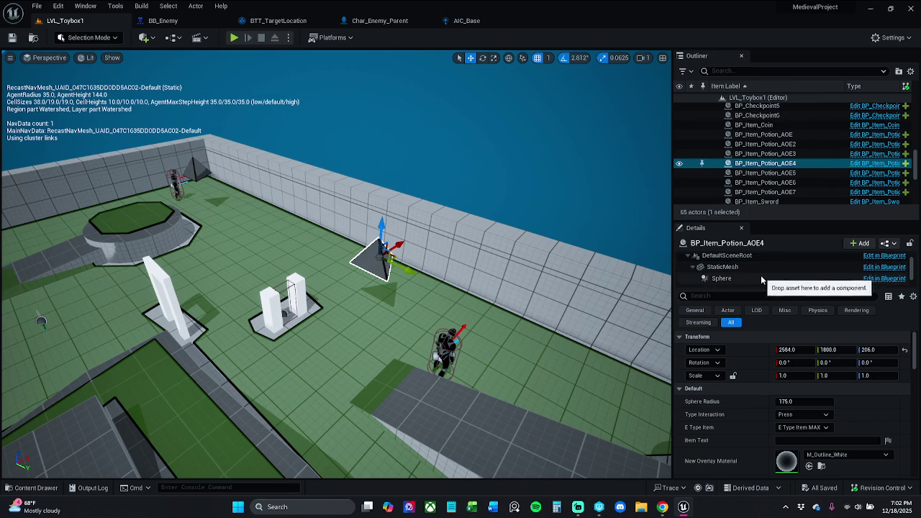
left_click(722, 278)
key("f")
left_click_drag(805, 403, 858, 406)
key("ctrl+z")
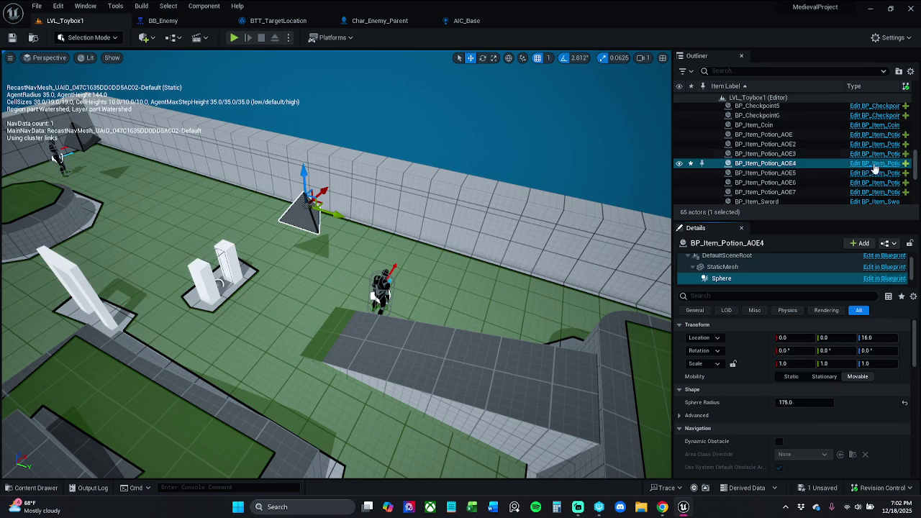
Reopen LVL_Toybox, saving the modified AOE4 potion with Save Selected
left_click(45, 492)
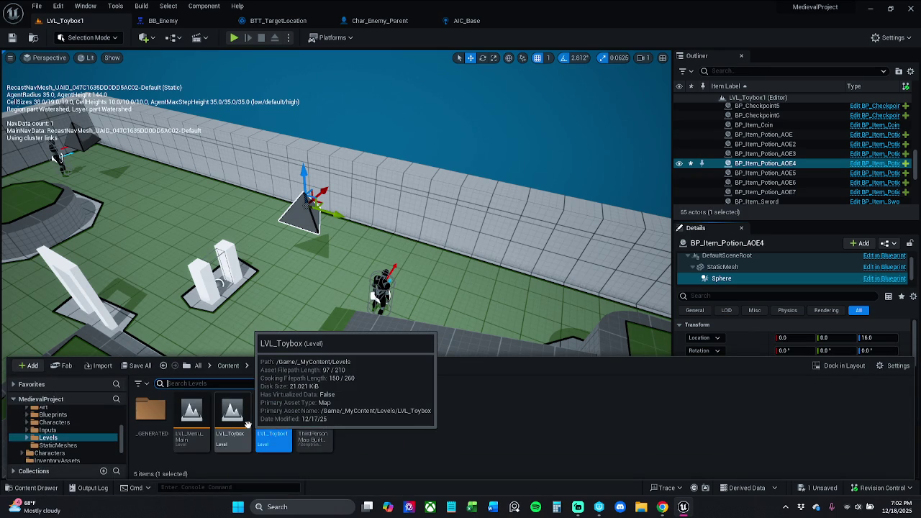
double_click(242, 438)
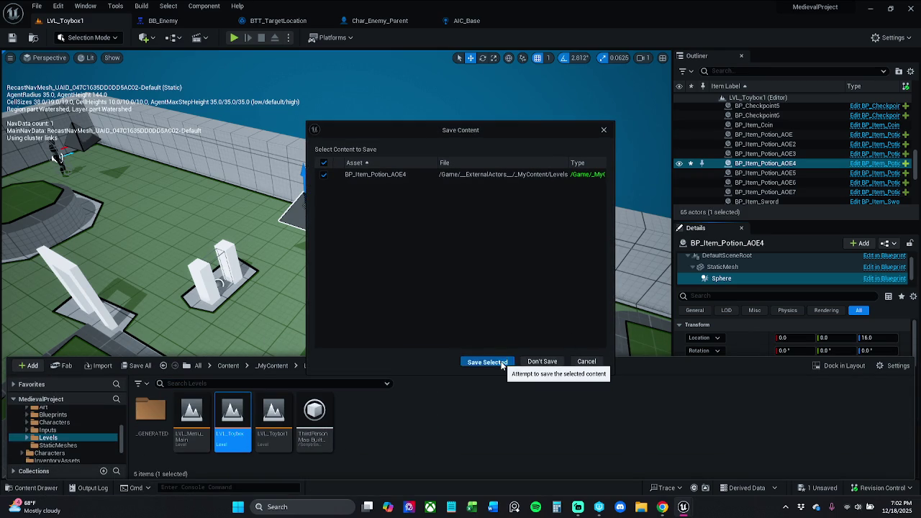
left_click(504, 361)
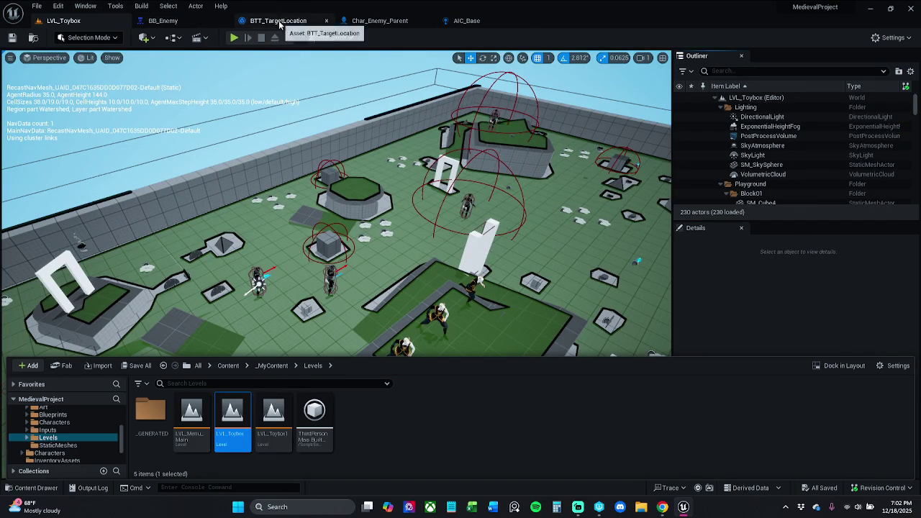
left_click(281, 22)
left_click(66, 187)
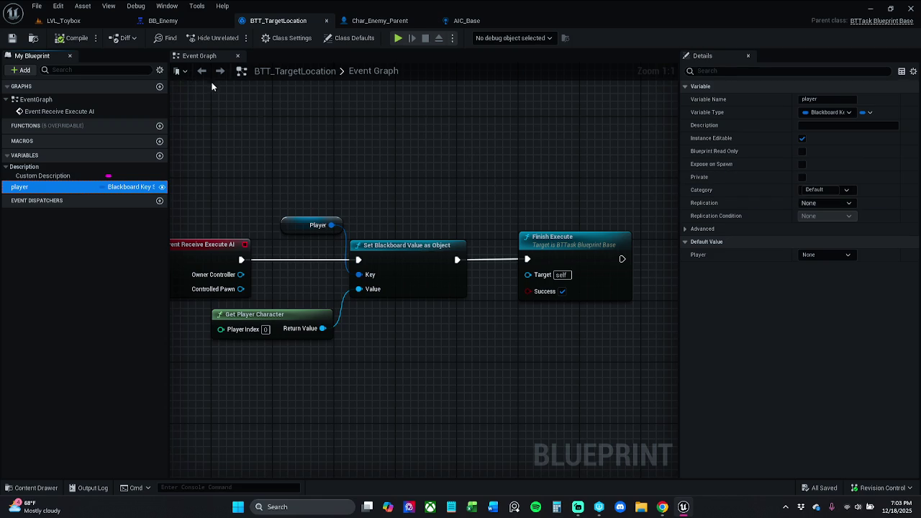
left_click(86, 21)
left_click_drag(338, 288, 252, 242)
Reset BP_Item_Potion_AOE6's Sphere Radius to 175.0 after a trial drag, and save via Check Out Selected
left_click(405, 195)
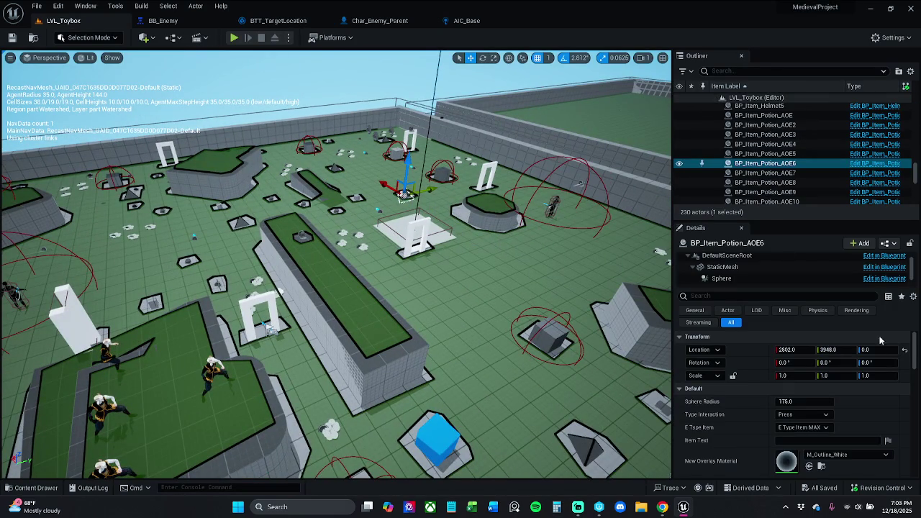
left_click_drag(795, 402, 801, 404)
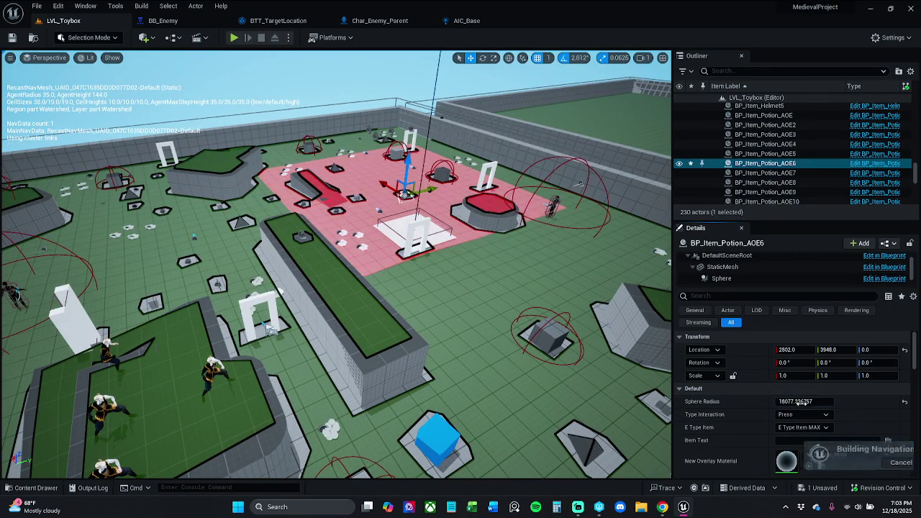
left_click(905, 404)
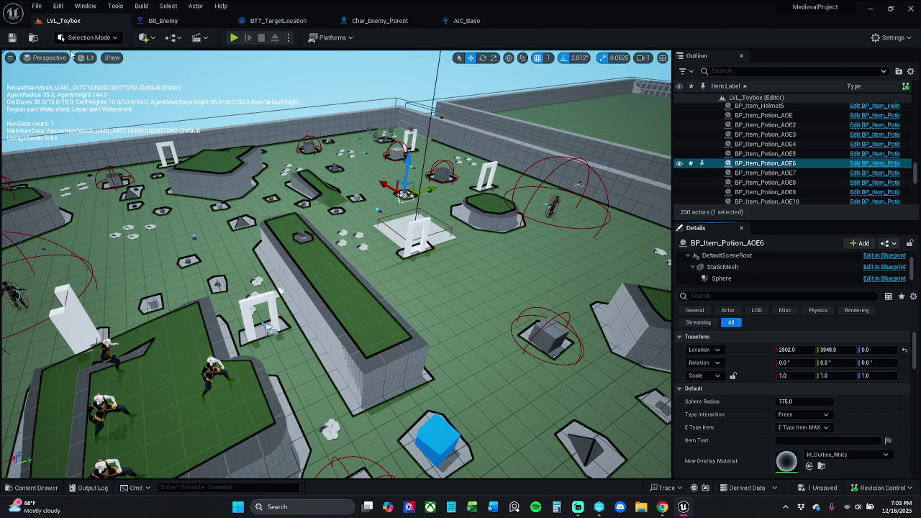
left_click(12, 38)
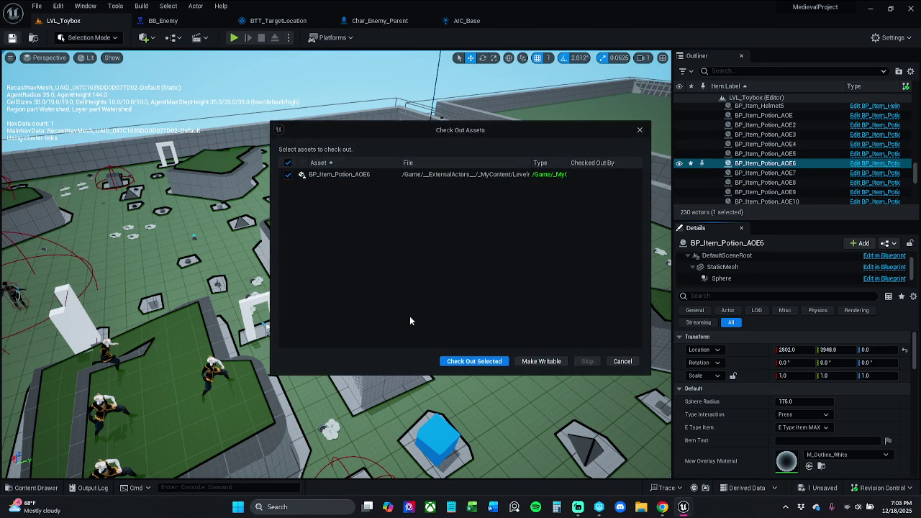
left_click(474, 362)
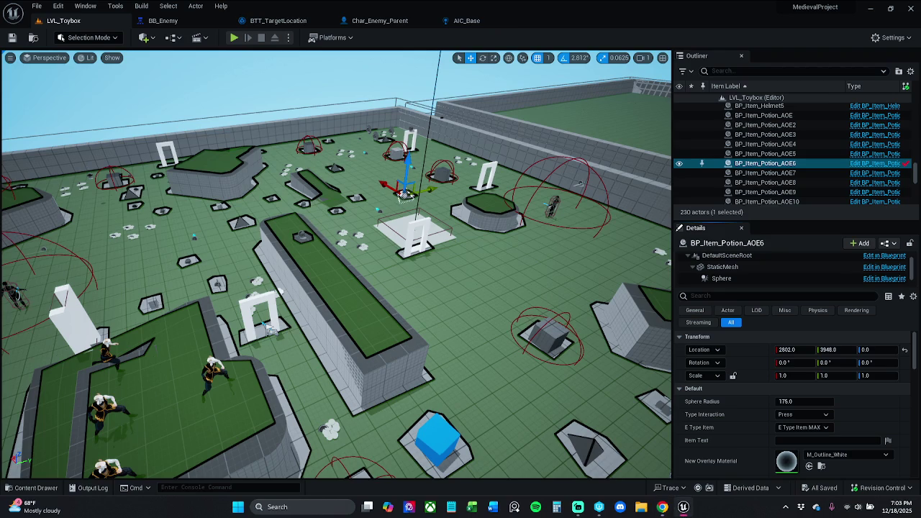
Look over the BB_Enemy blackboard and enemy behavior tree, then start a LVL_Toybox play test
left_click(172, 21)
left_click(812, 37)
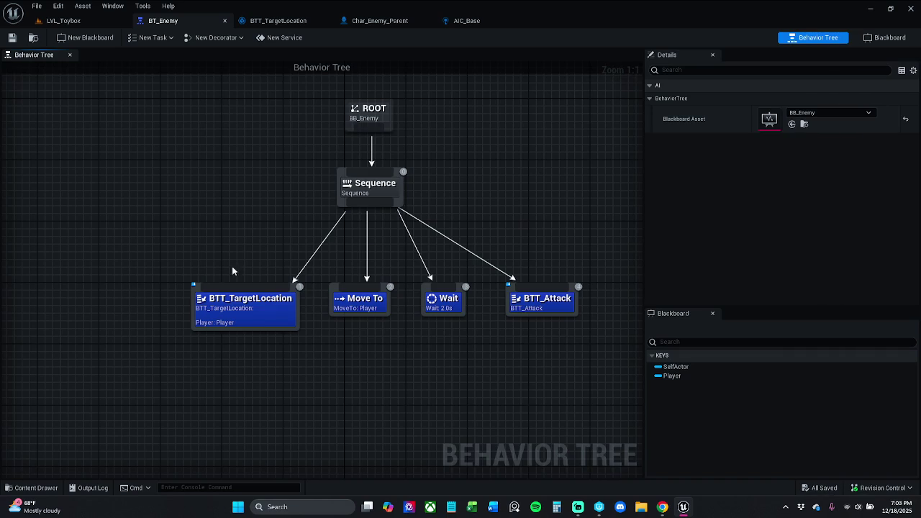
left_click(65, 20)
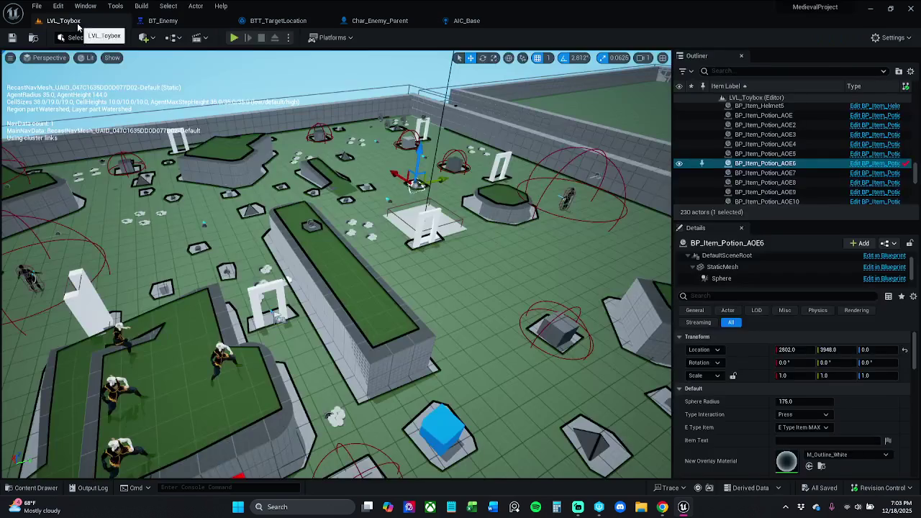
left_click(235, 38)
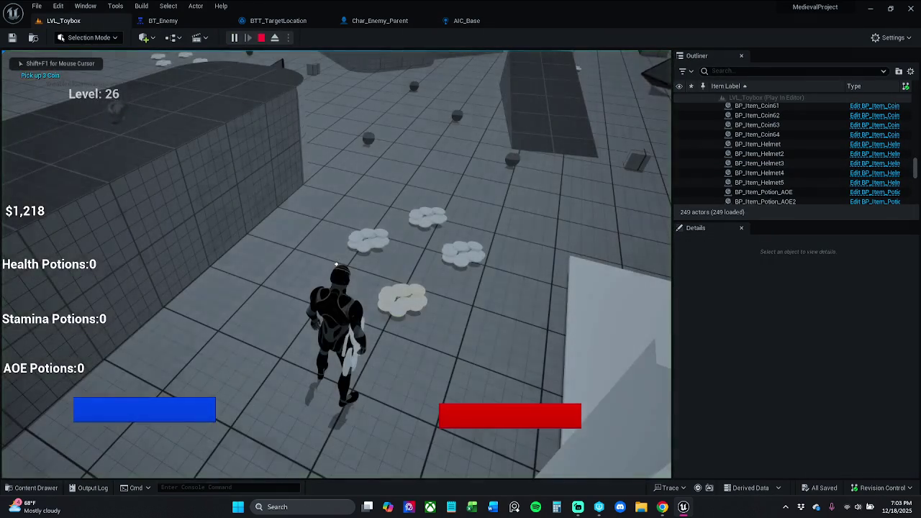
Run to the pickups, fire three AOE shockwaves among the enemies, end the test, and view Char_Enemy_Parent
key("w")
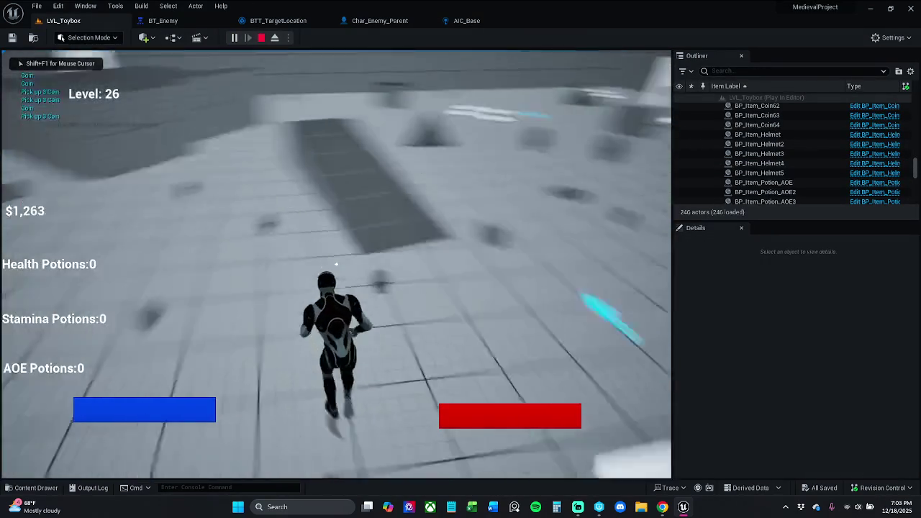
key("w")
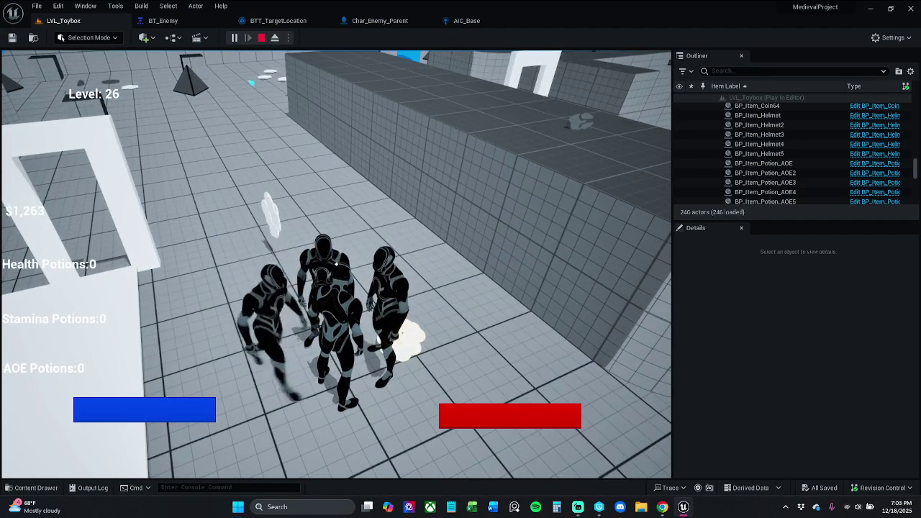
key("e")
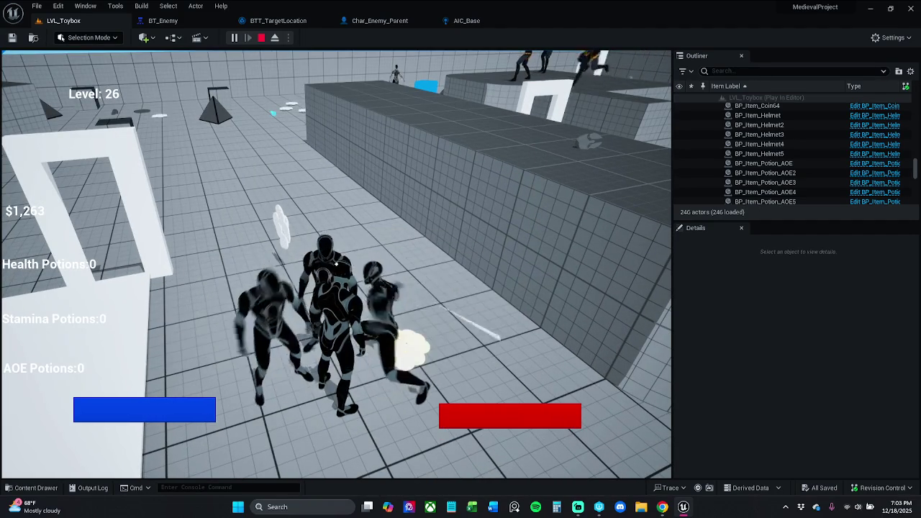
key("e")
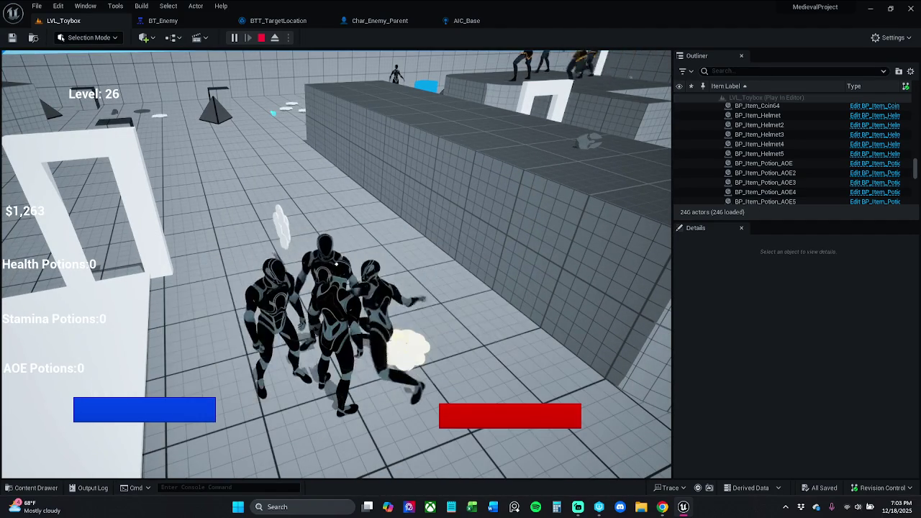
key("e")
key("Escape")
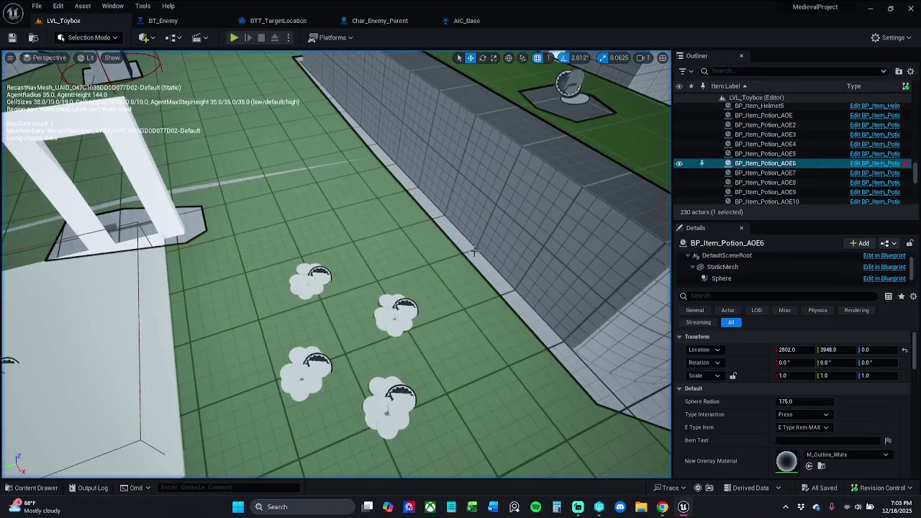
left_click(398, 20)
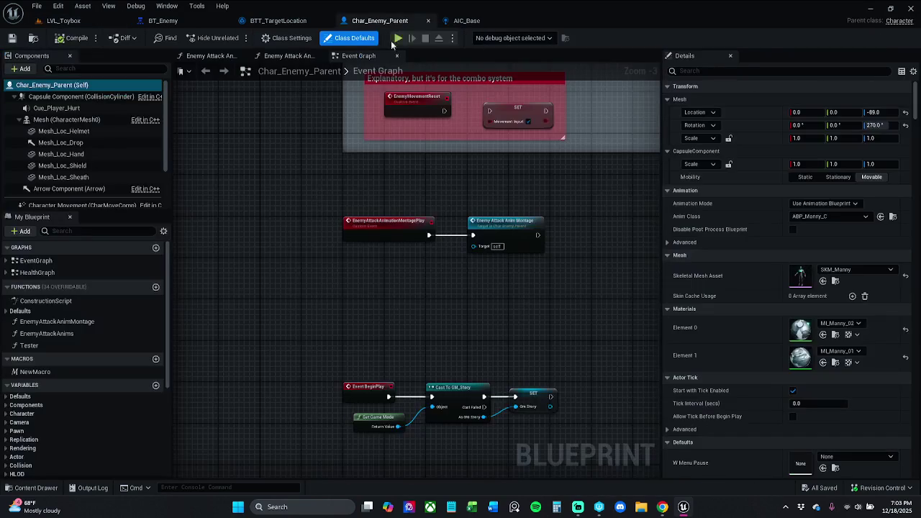
Connect EnemyAttackComboReset's exec pin to SET Attack Combo Num, compile, and play-test LVL_Toybox
left_click_drag(471, 198, 458, 304)
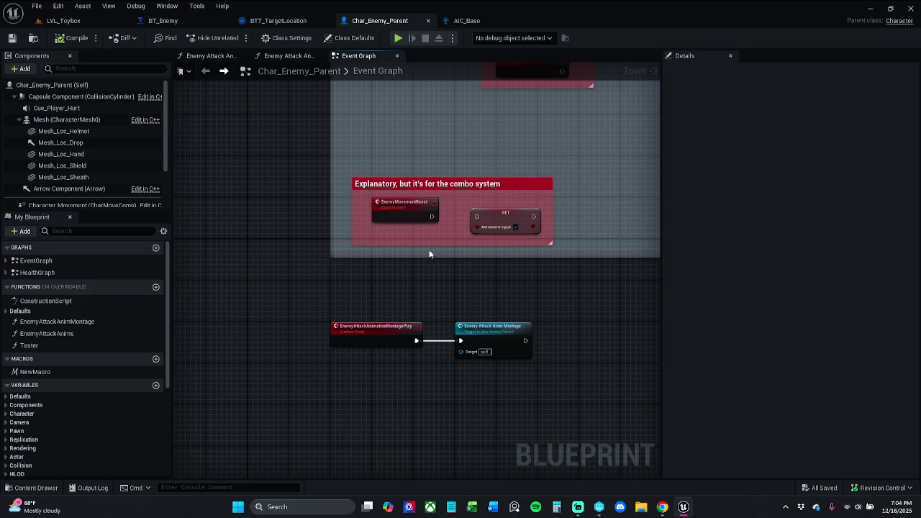
mouse_move(487, 169)
left_mouse_down()
mouse_move(478, 254)
mouse_move(411, 401)
mouse_move(413, 422)
left_mouse_up()
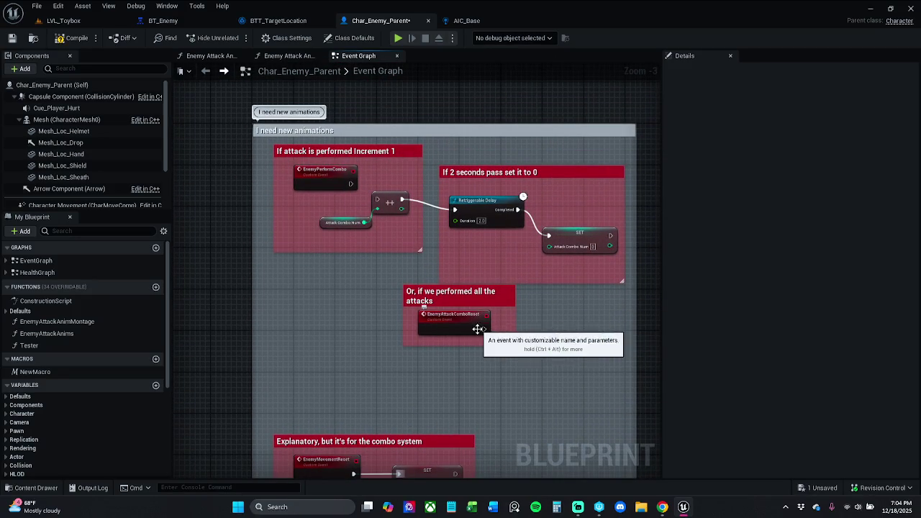
mouse_move(515, 341)
left_mouse_down()
mouse_move(496, 344)
mouse_move(531, 243)
left_mouse_up()
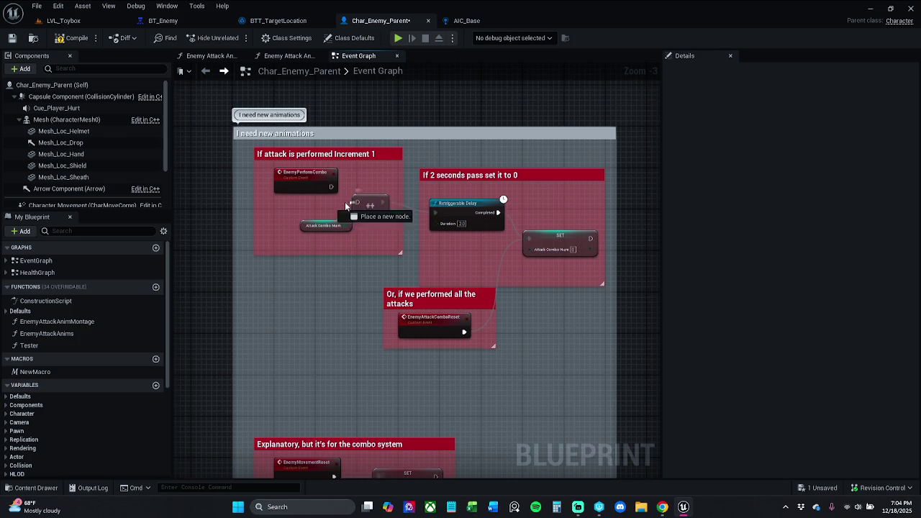
left_click(72, 38)
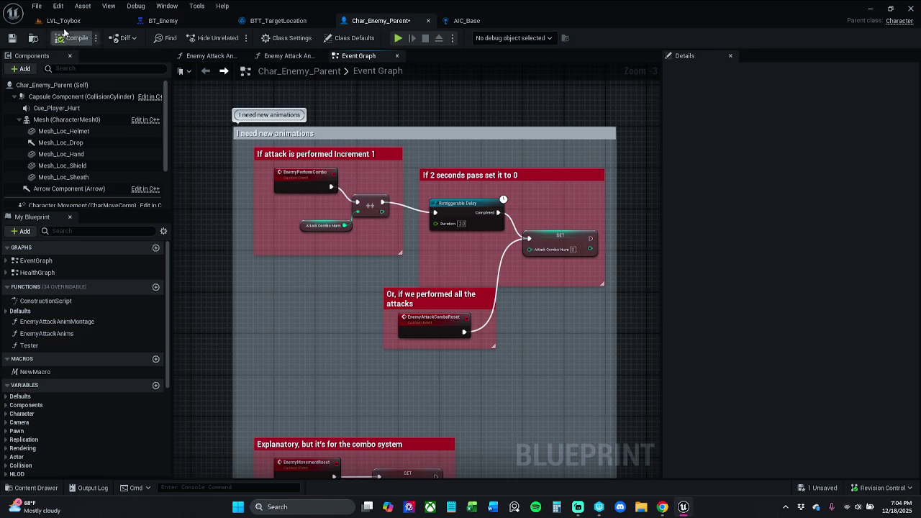
left_click(63, 20)
left_click(234, 37)
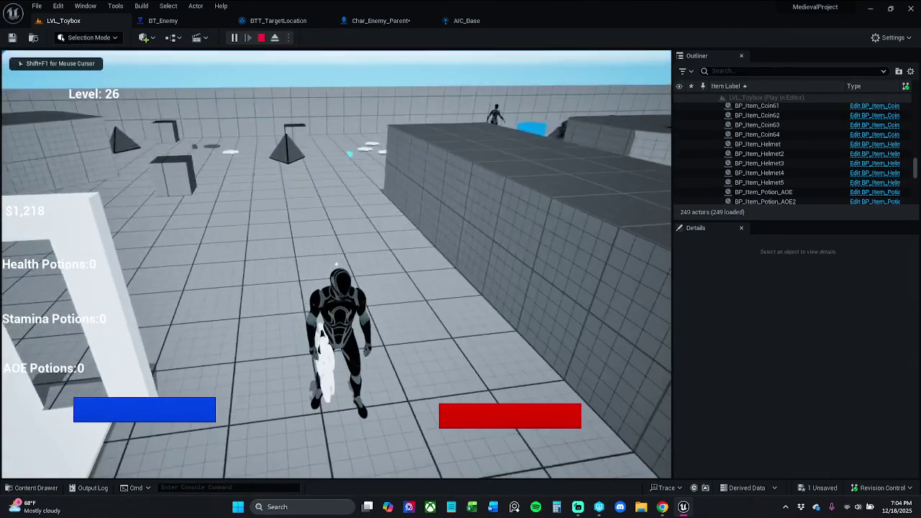
Run at the surrounding enemies, left-click eight attacks into them, then end the play test
key("w")
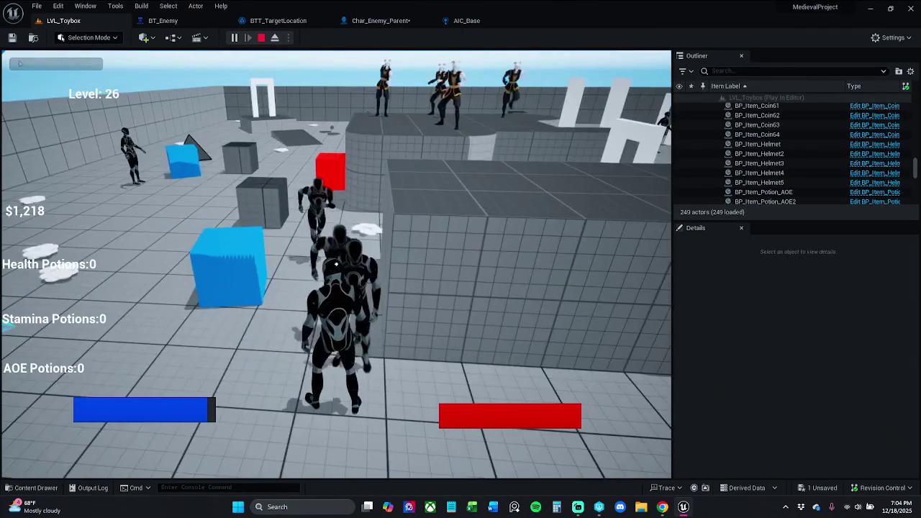
left_click(337, 264)
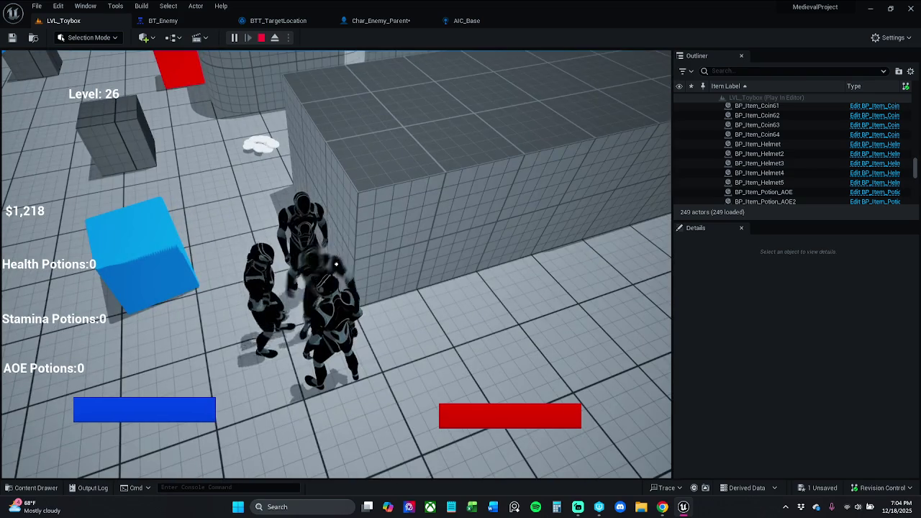
left_click(336, 264)
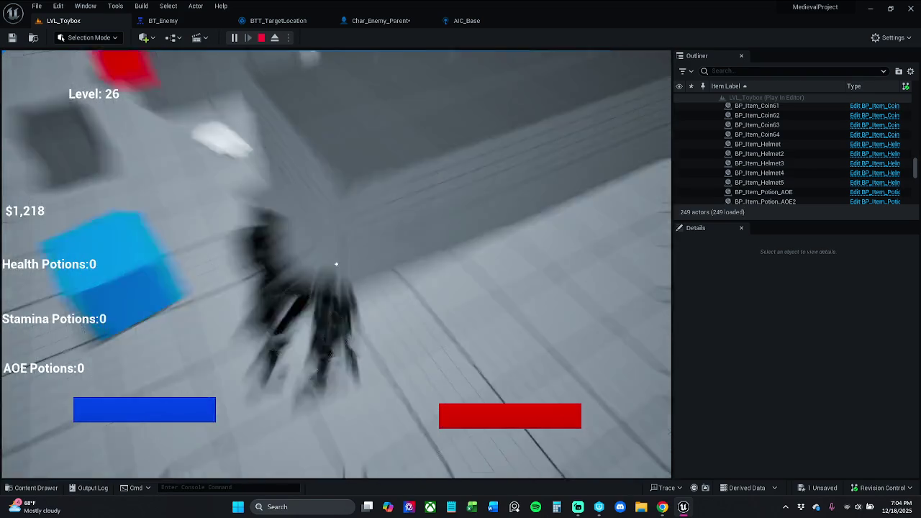
left_click(336, 265)
left_click(336, 265)
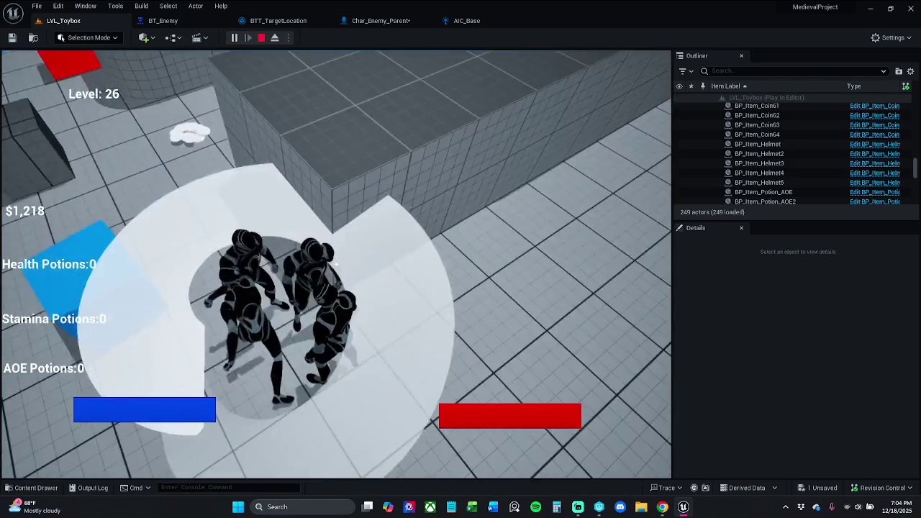
left_click(336, 265)
left_click(336, 265)
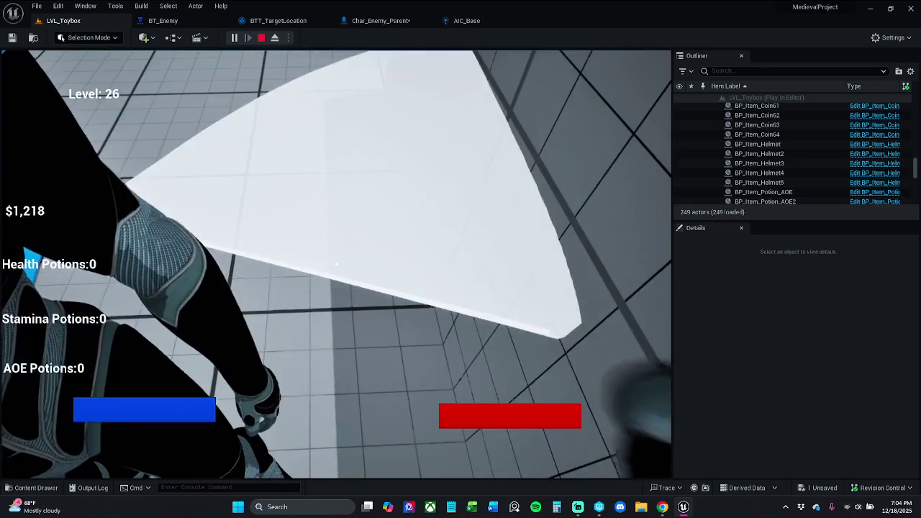
left_click(336, 265)
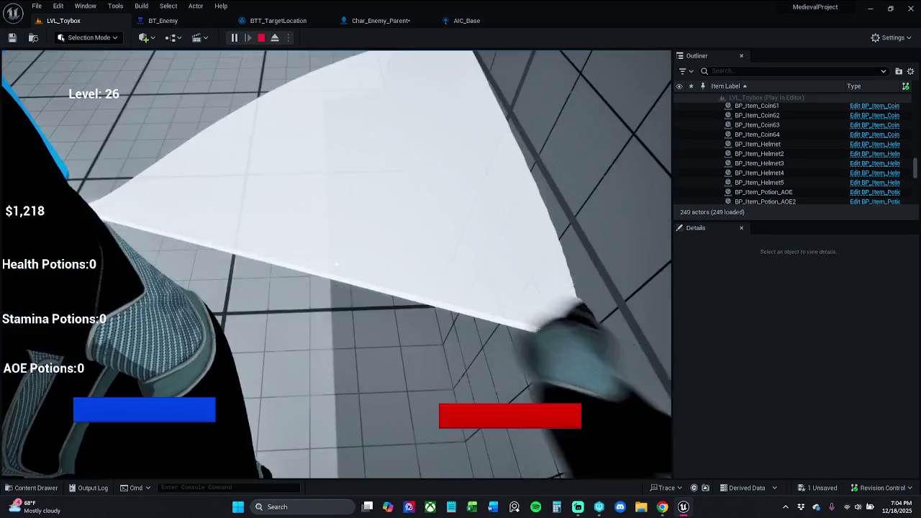
left_click(336, 264)
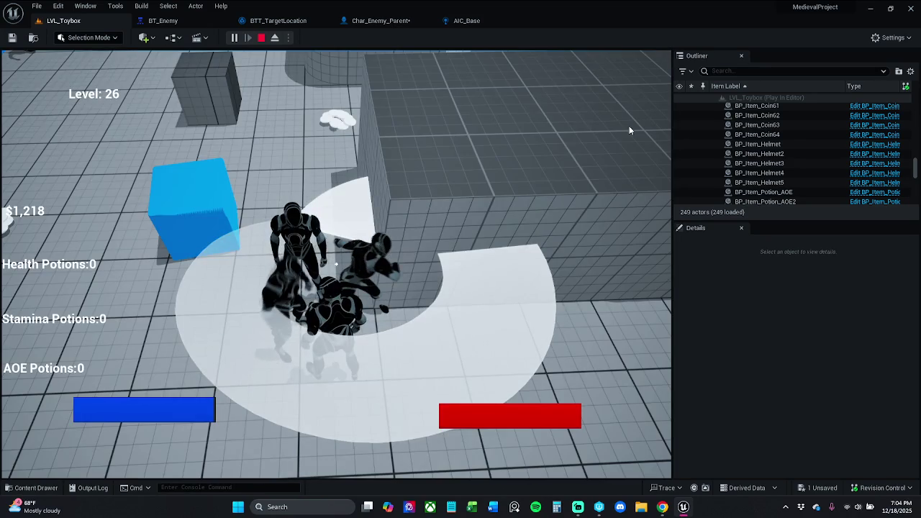
key("Escape")
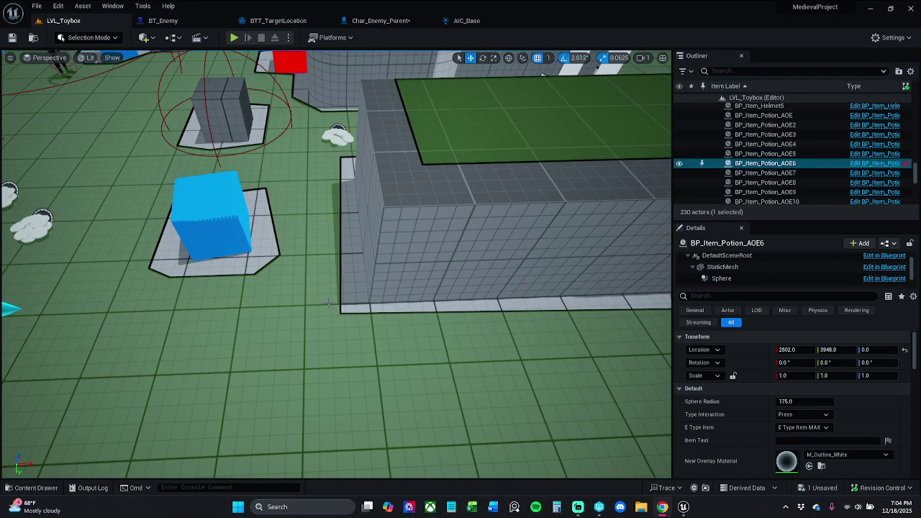
Save the Char_Enemy_Parent Blueprint and return to LVL_Toybox
left_click(379, 20)
left_click(12, 38)
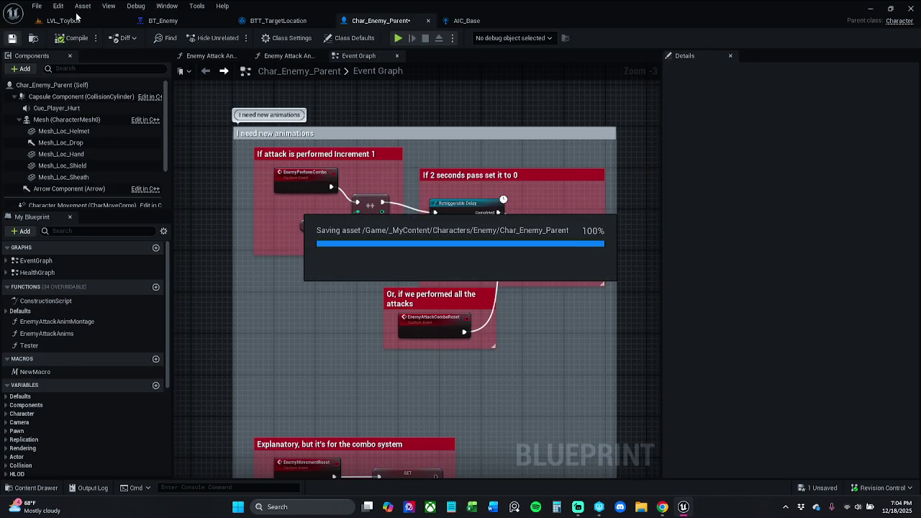
left_click(91, 20)
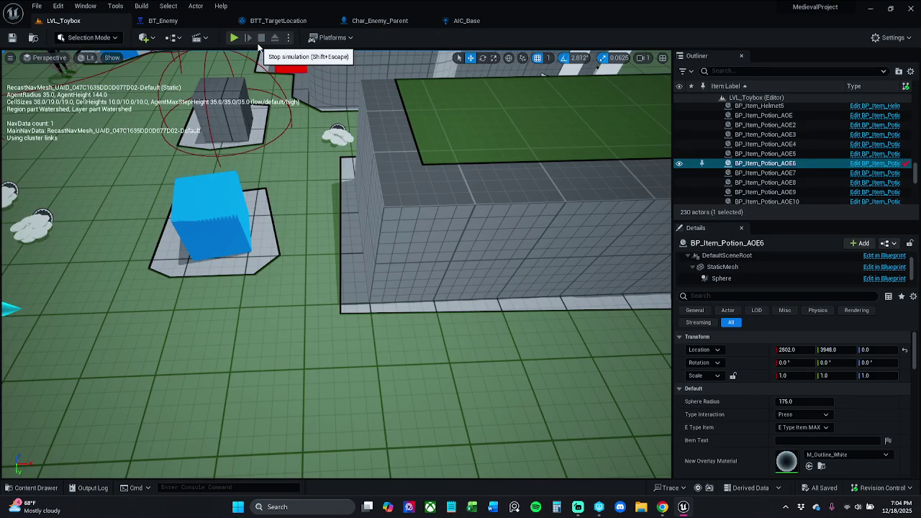
Review the changed files in Revision Control's Submit Content list and close it without submitting
left_click(878, 487)
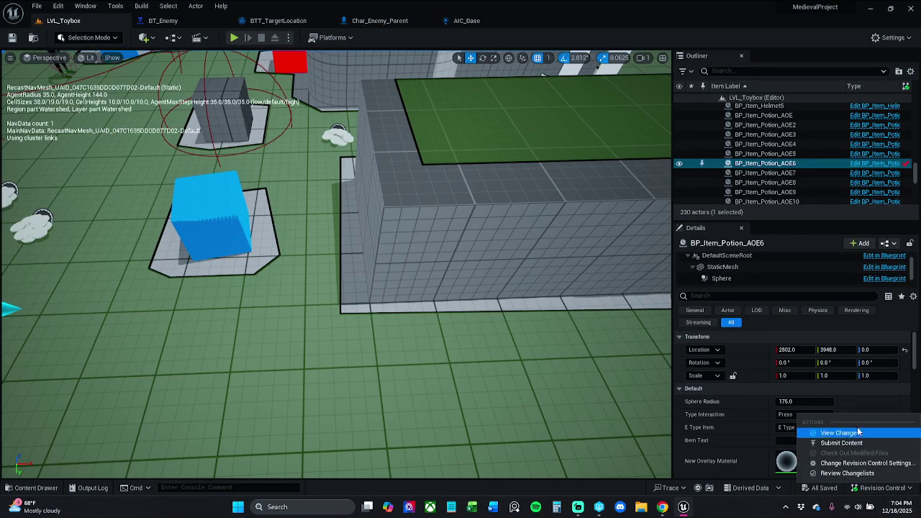
left_click(864, 442)
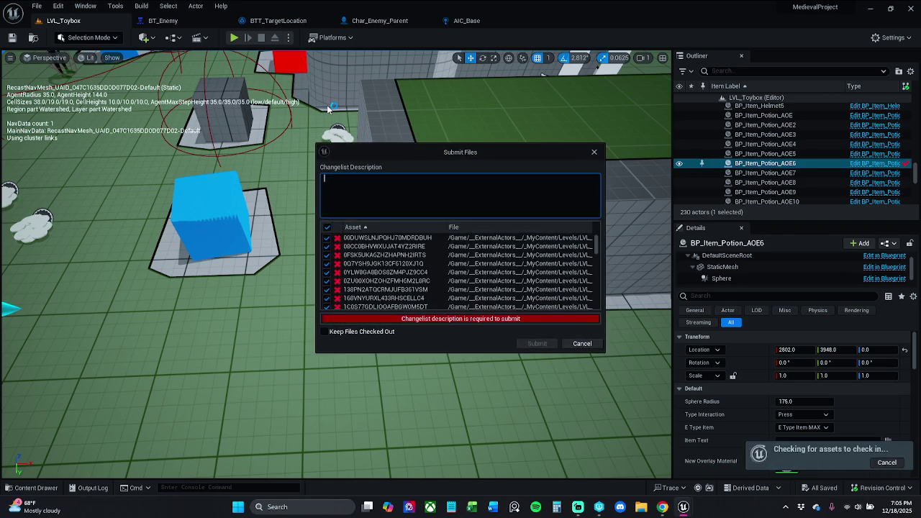
scroll(464, 275, "down", 10)
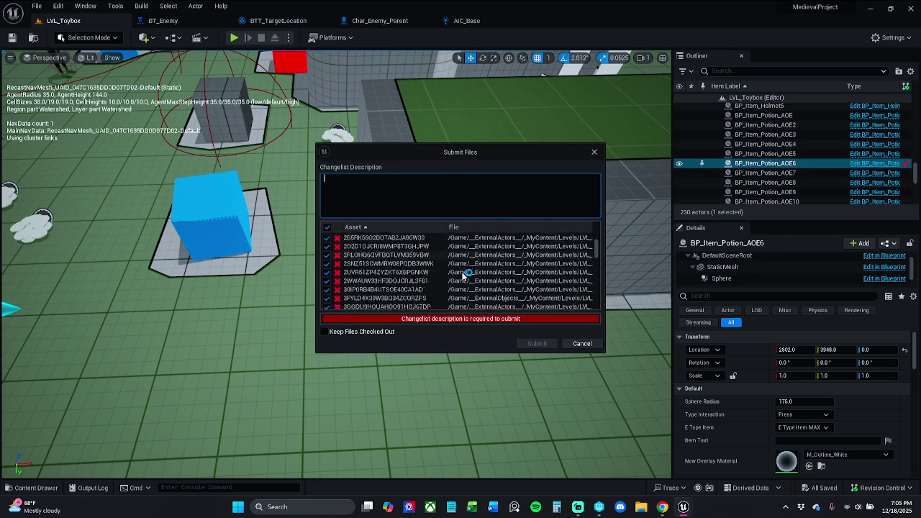
scroll(465, 276, "down", 5)
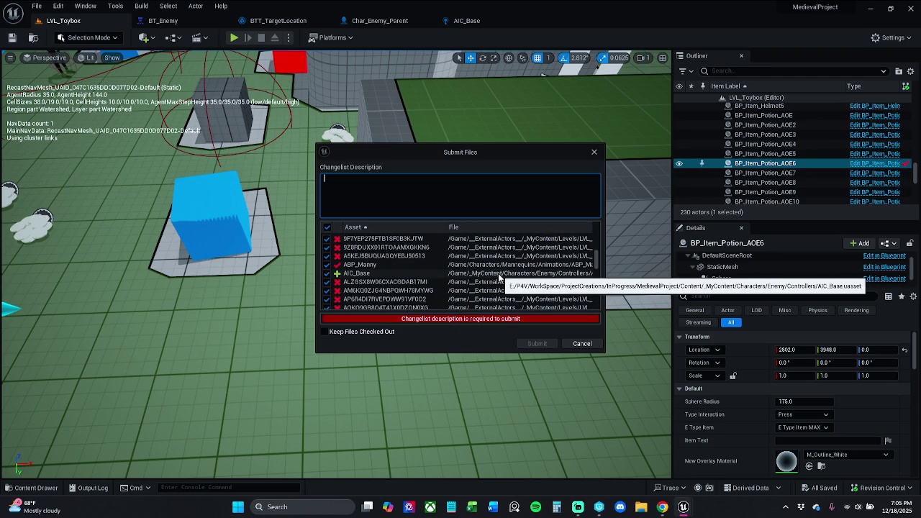
scroll(499, 277, "down", 5)
scroll(498, 281, "down", 1)
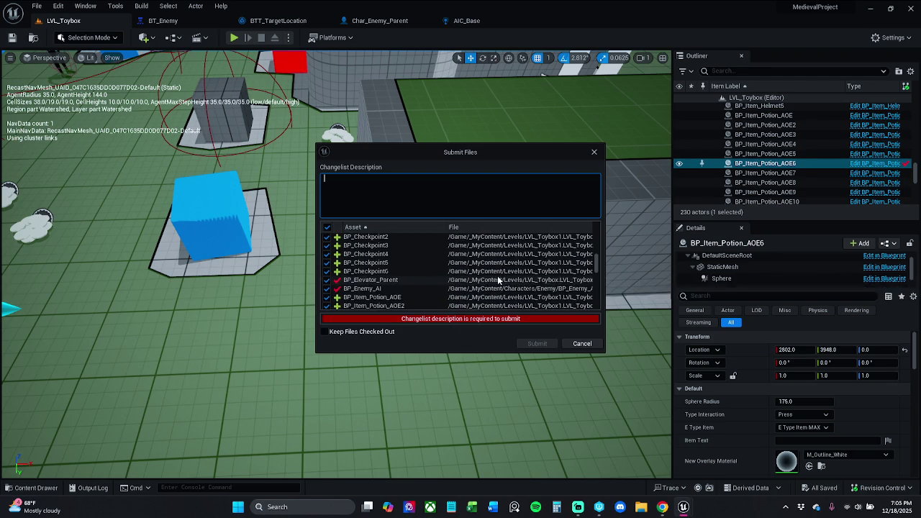
left_click(595, 152)
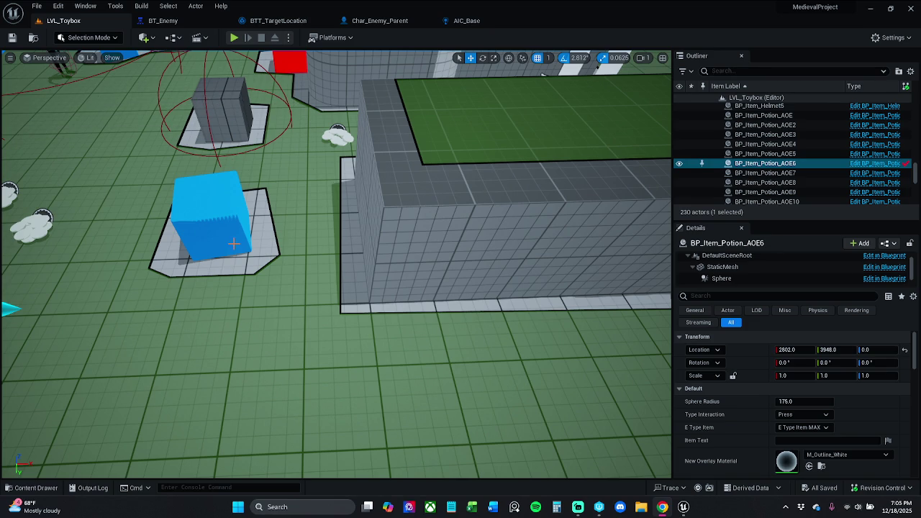
left_click(163, 20)
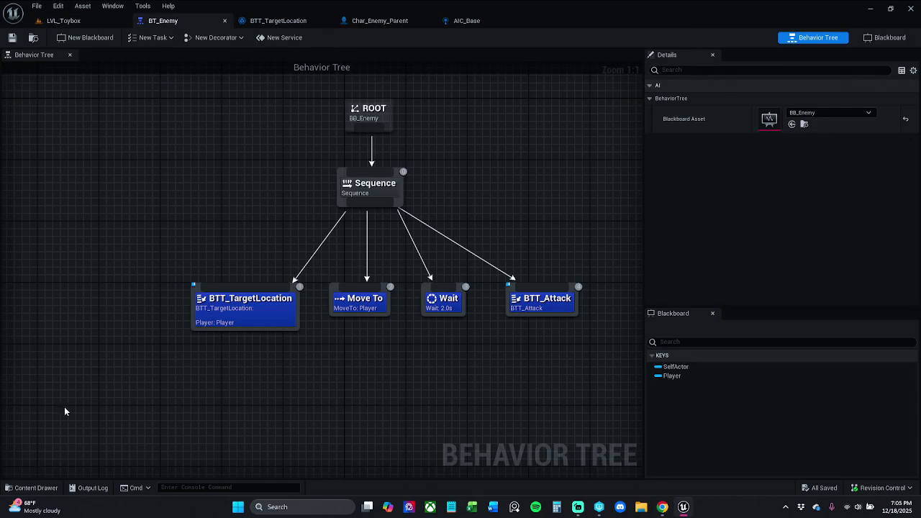
Browse the Content Browser to _MyContent > Characters > Enemy > BehaviorTree
left_click(33, 488)
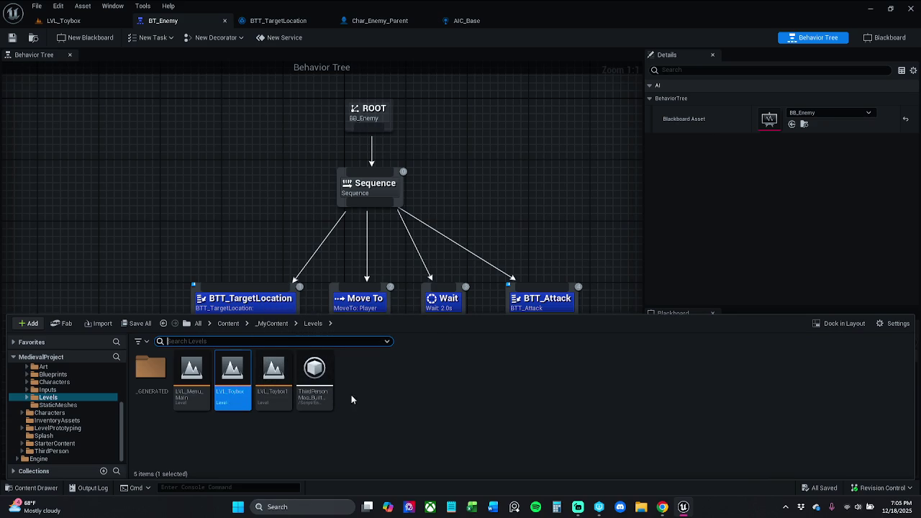
left_click(271, 324)
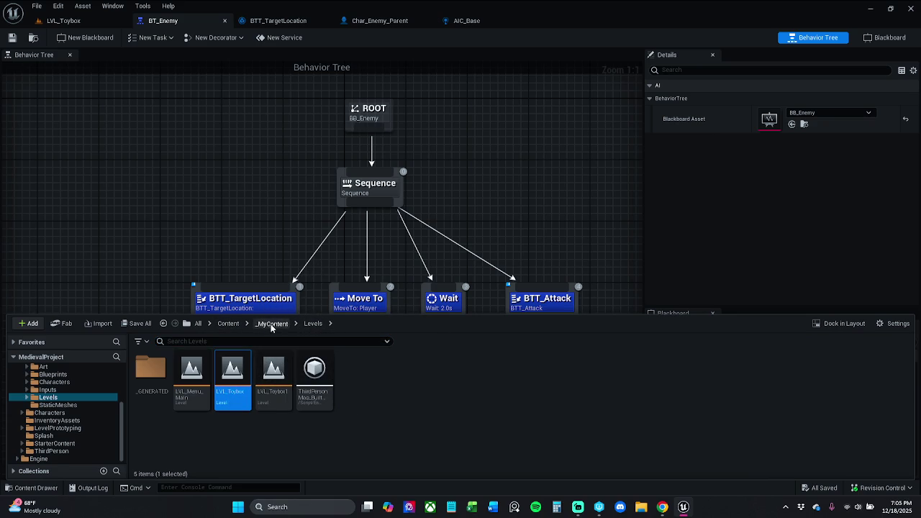
double_click(271, 376)
double_click(153, 374)
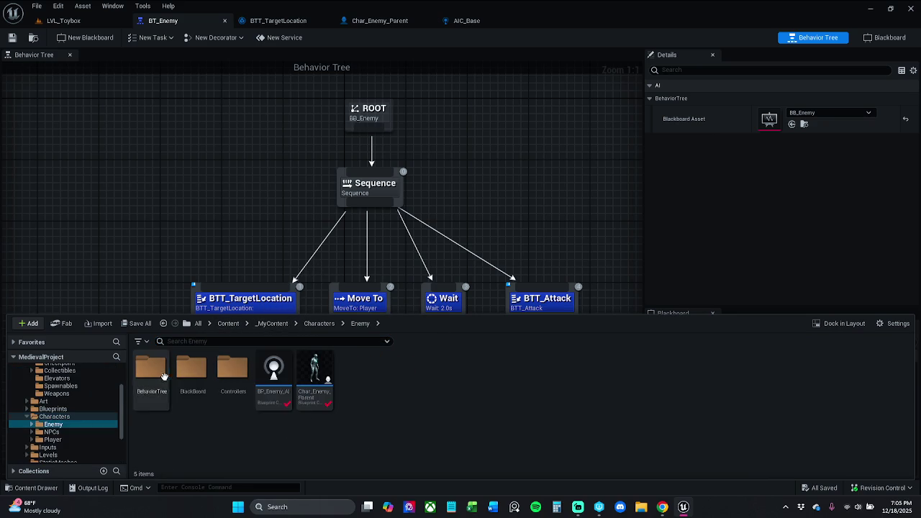
double_click(152, 371)
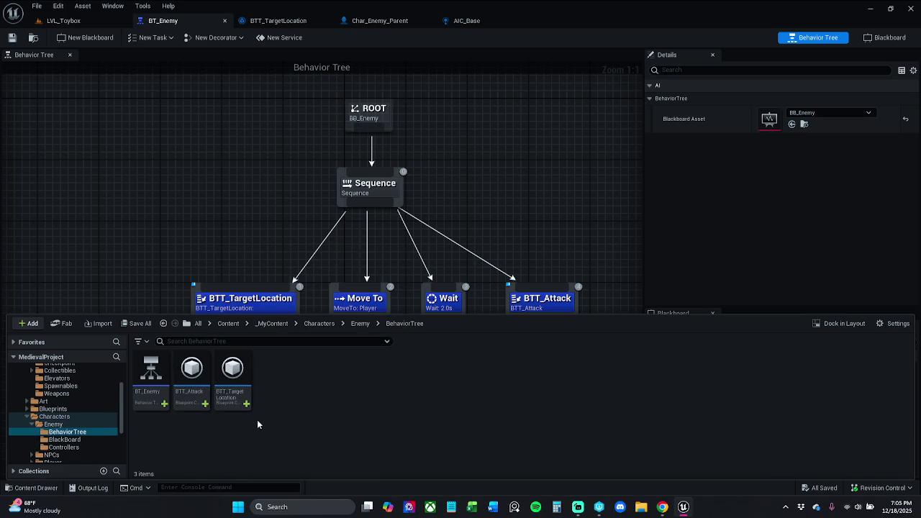
Rename the BTT_Attack task to BTT_Target_Attack and open it
left_click(195, 403)
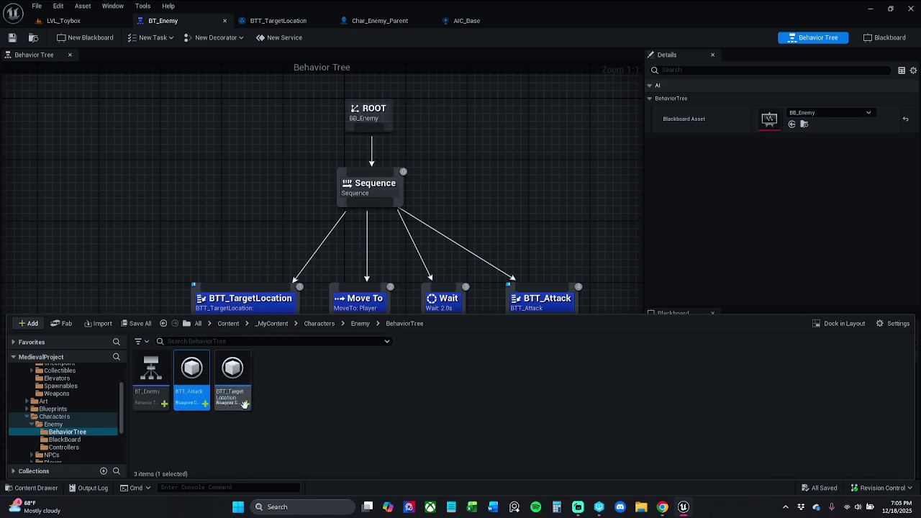
left_click(187, 394)
type("TTarget")
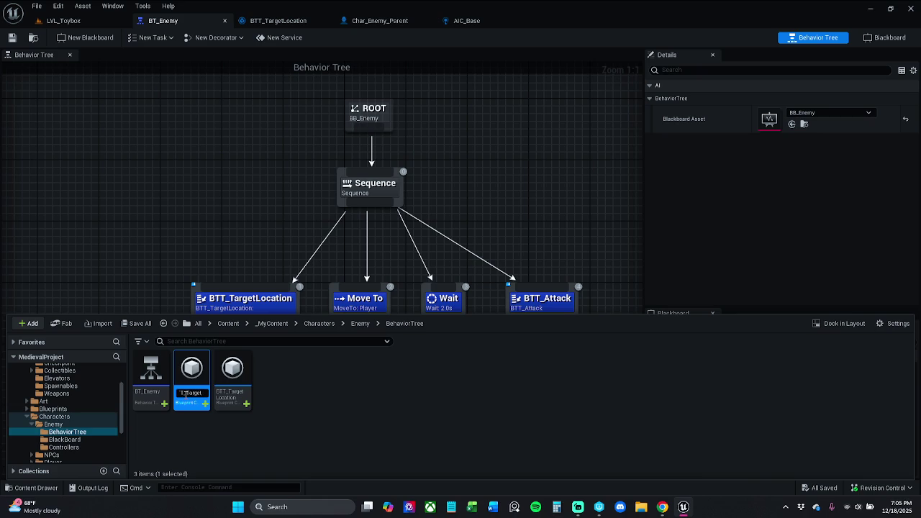
type("_Attack")
key("Return")
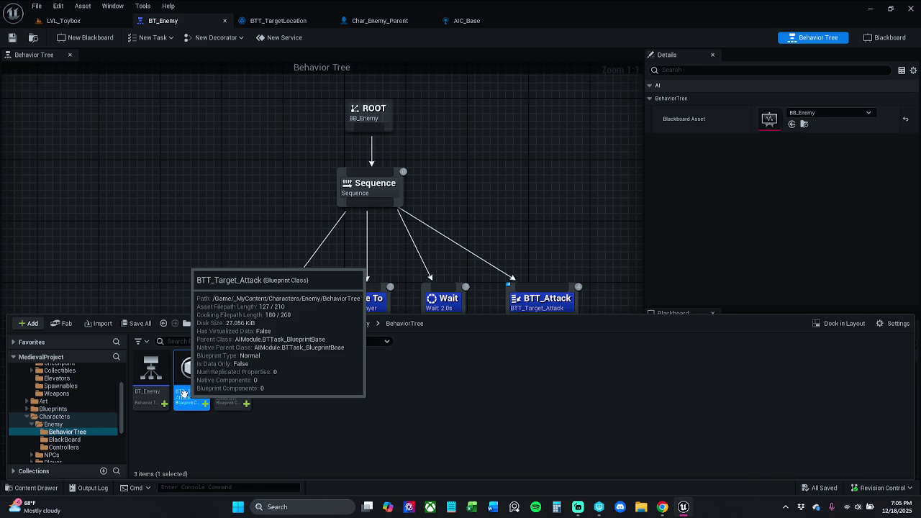
left_click(339, 409)
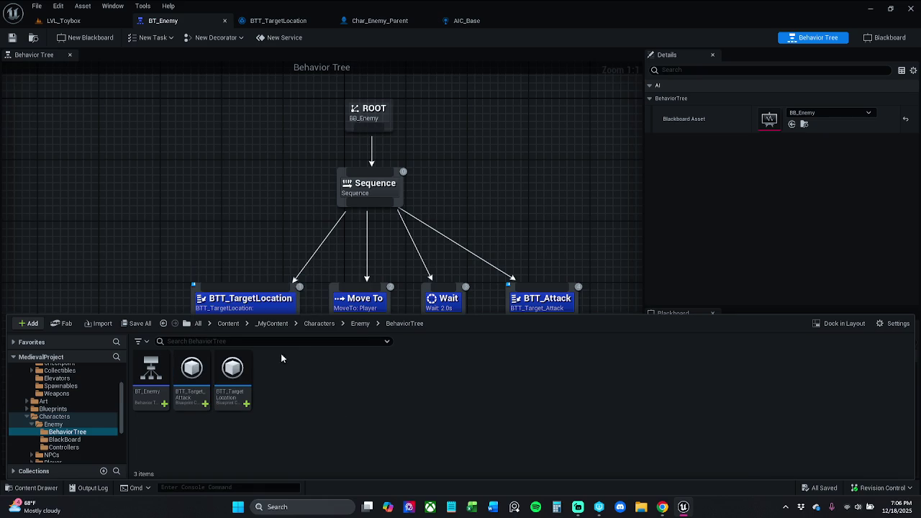
mouse_move(202, 370)
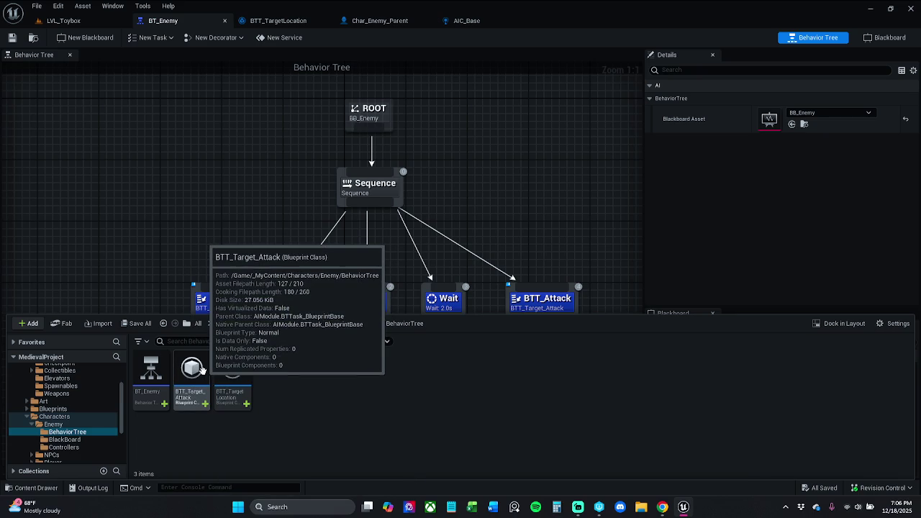
double_click(202, 370)
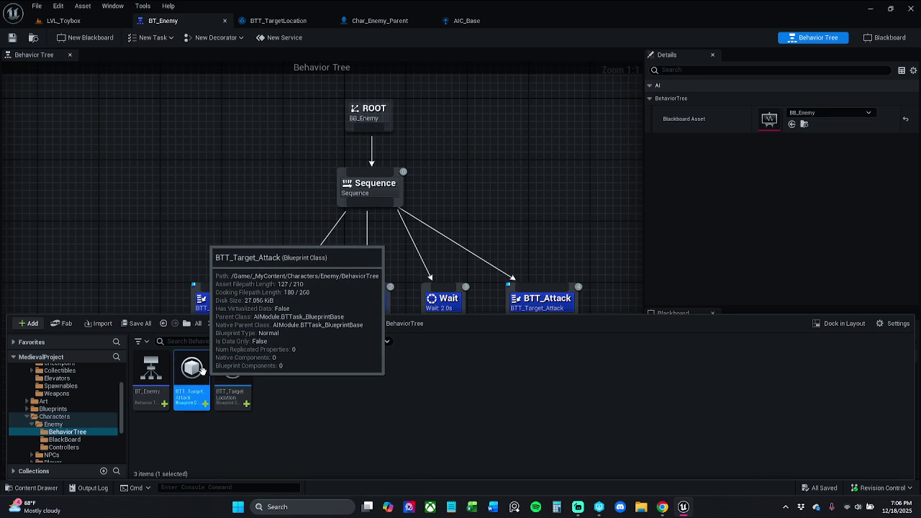
Open the BTT_TargetLocation blueprint from the project assets
mouse_move(303, 273)
left_mouse_down()
mouse_move(506, 239)
mouse_move(481, 230)
mouse_move(316, 224)
mouse_move(494, 269)
left_mouse_up()
scroll(494, 269, "down", 1)
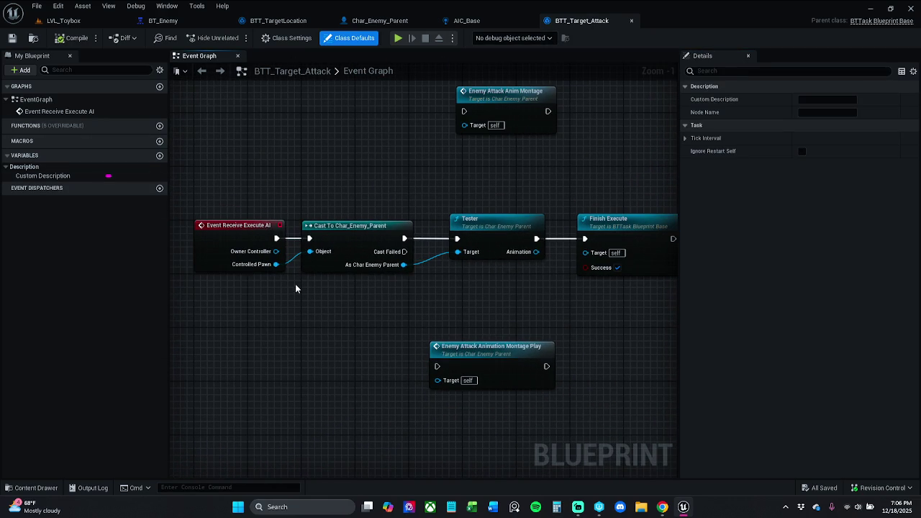
left_click(10, 488)
double_click(233, 410)
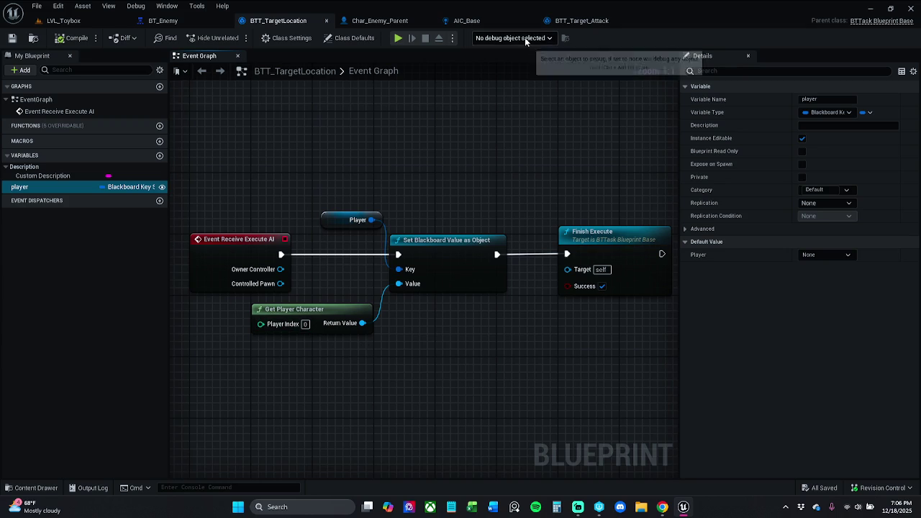
Move the BTT_Target_Attack tab beside BTT_TargetLocation and inspect its cast nodes
left_click(576, 21)
left_click_drag(591, 22, 370, 22)
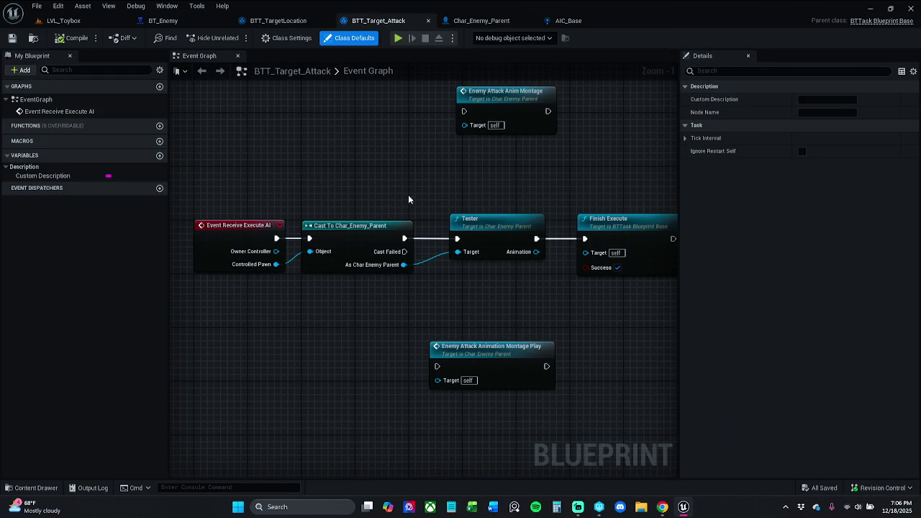
scroll(408, 204, "down", 1)
mouse_move(347, 213)
left_mouse_down()
mouse_move(391, 237)
mouse_move(411, 191)
left_mouse_up()
mouse_move(397, 251)
left_mouse_down()
mouse_move(416, 268)
mouse_move(455, 352)
left_mouse_up()
left_click(481, 21)
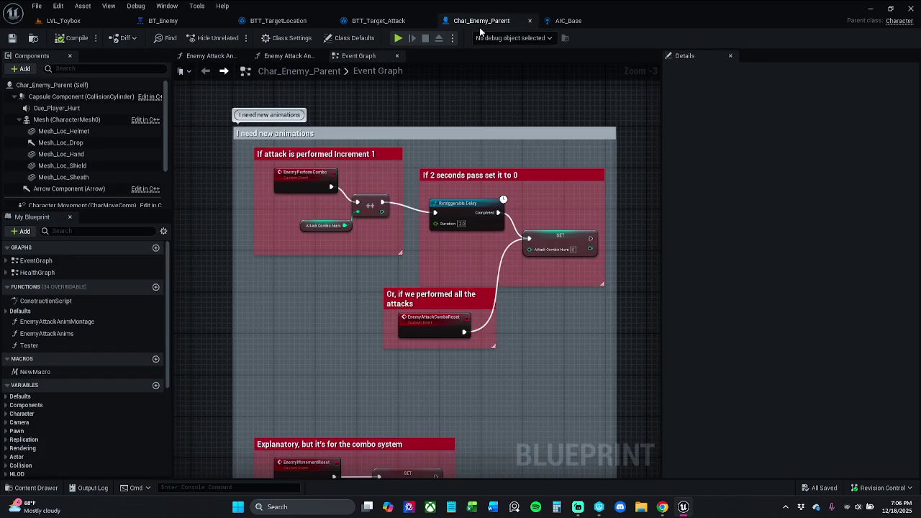
Review Char_Enemy_Parent's combo comments, Enemy Attack Anim Montage function and event graph
mouse_move(477, 267)
left_mouse_down()
mouse_move(475, 186)
mouse_move(477, 203)
left_mouse_up()
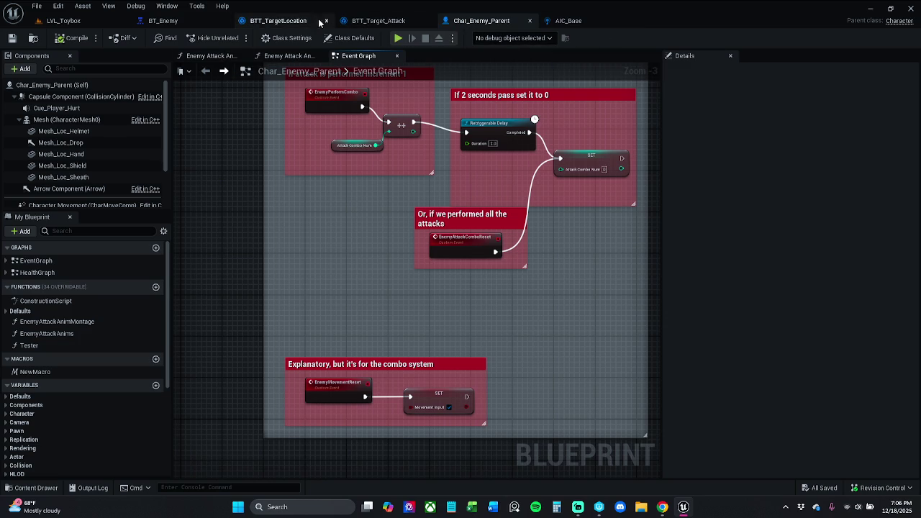
left_click(574, 21)
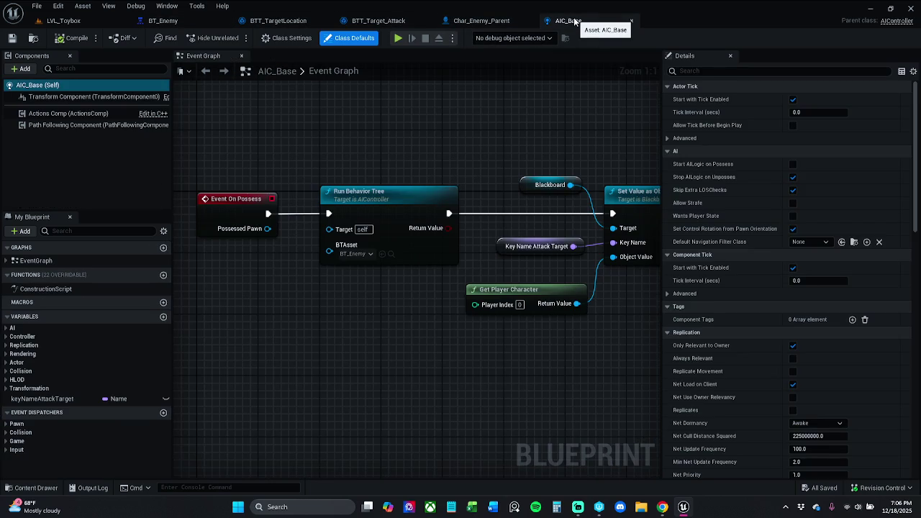
left_click(396, 20)
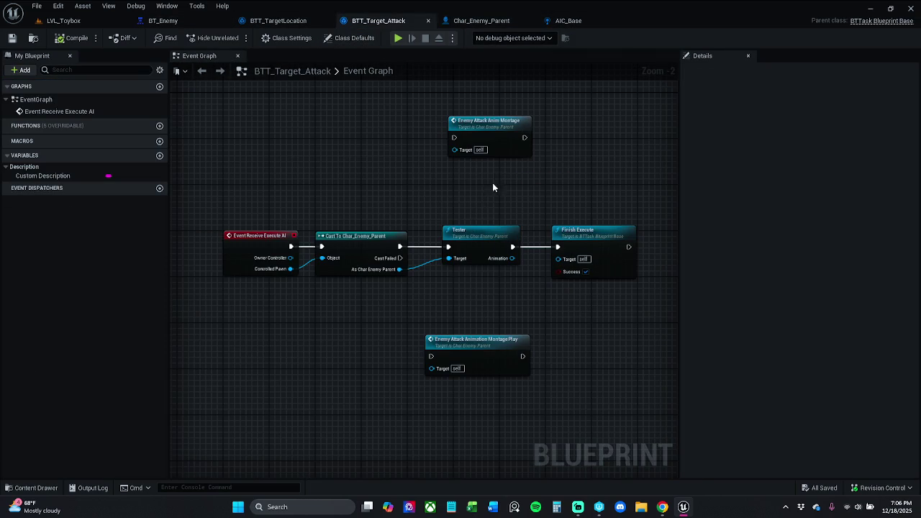
double_click(500, 133)
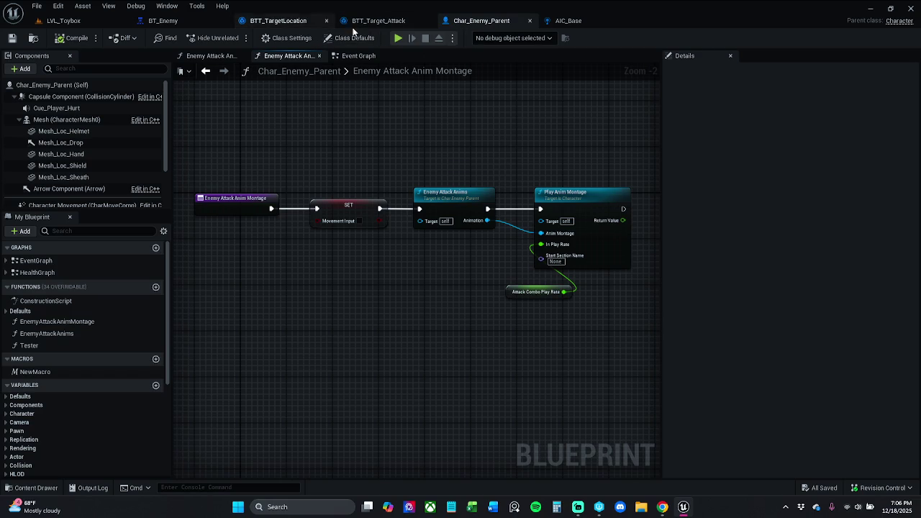
left_click(360, 56)
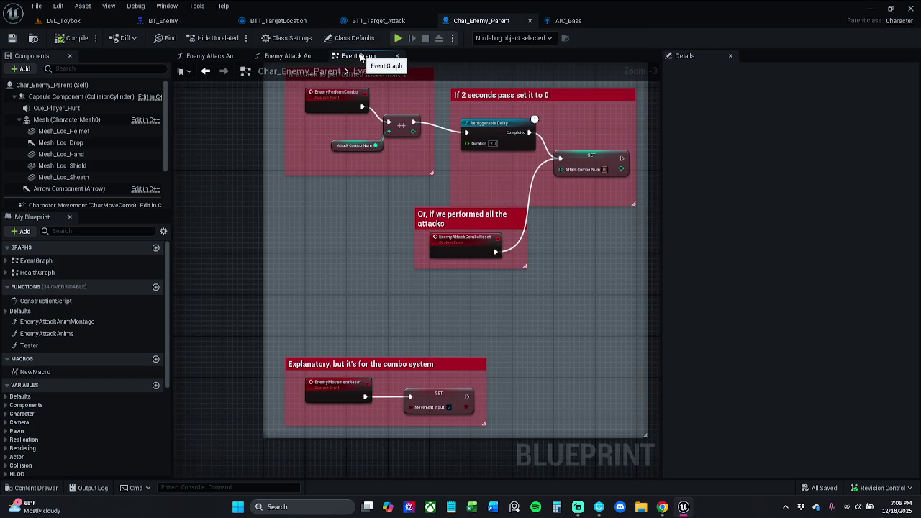
left_click(294, 56)
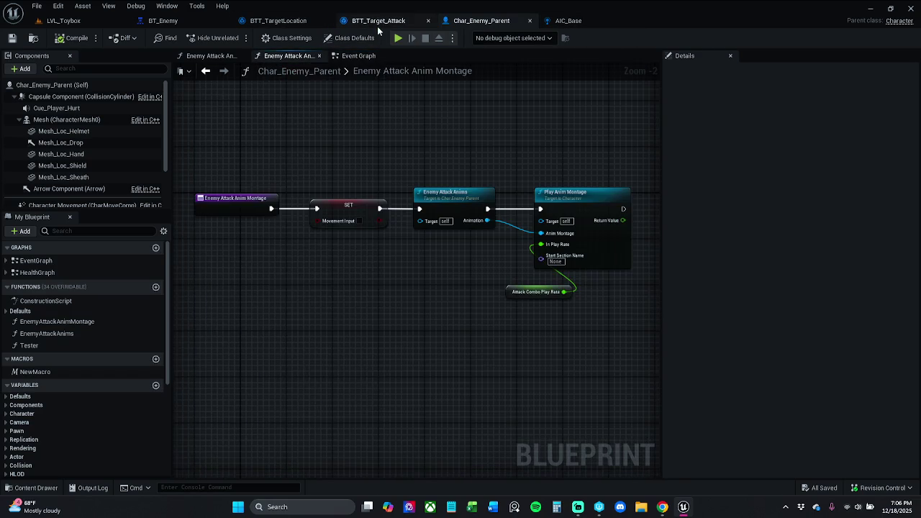
Trace the EnemyAttackAnimationMontagePlay event from BTT_Target_Attack, then close Char_Enemy_Parent
left_click(378, 21)
double_click(487, 353)
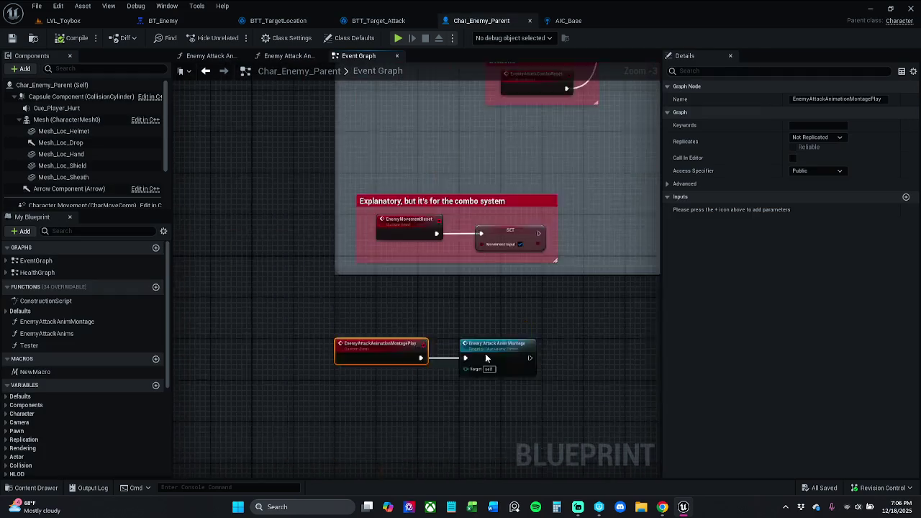
left_click(549, 327)
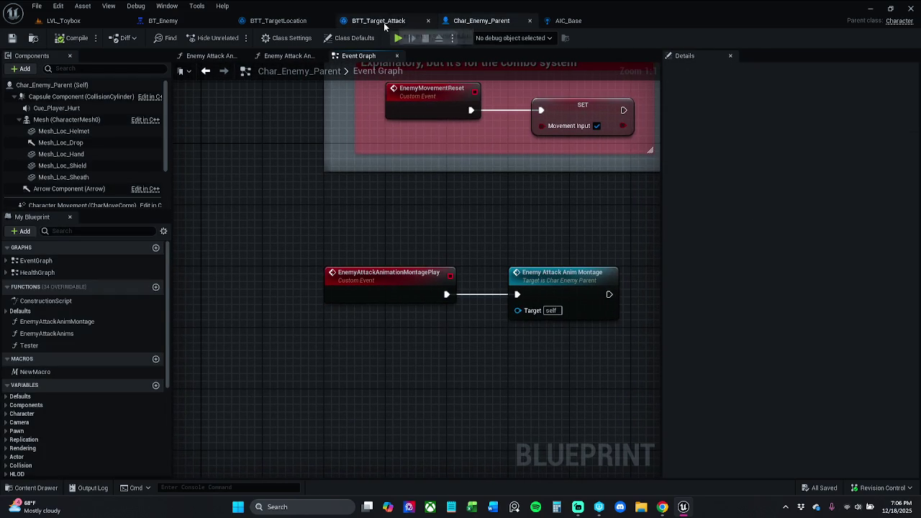
double_click(565, 288)
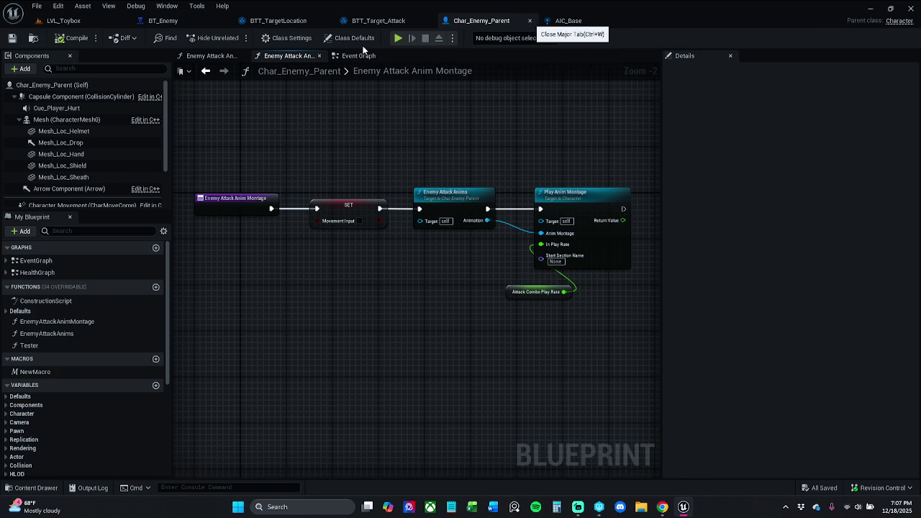
key("ctrl+w")
left_click(575, 332)
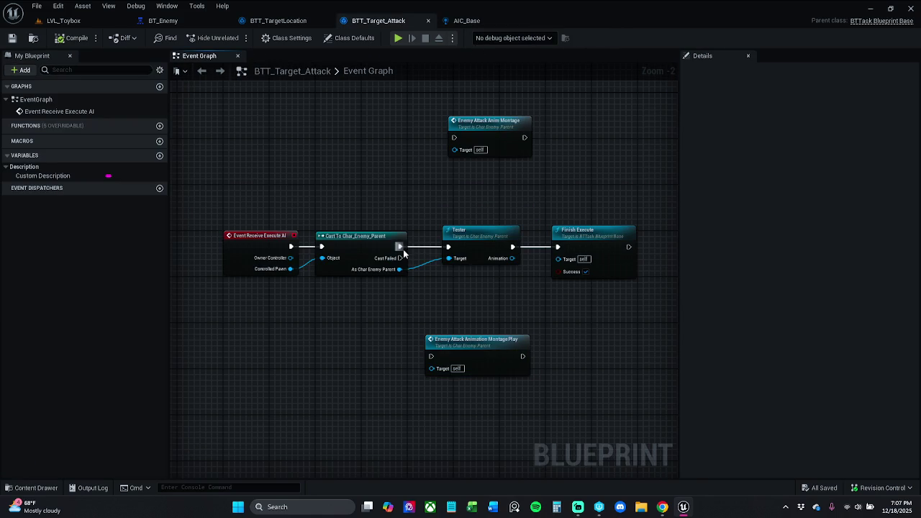
Wire the successful cast and As Char Enemy Parent into Enemy Attack Animation Montage Play
mouse_move(410, 262)
left_mouse_down()
mouse_move(431, 356)
mouse_move(401, 360)
mouse_move(400, 270)
left_mouse_up()
mouse_move(523, 356)
left_mouse_down()
mouse_move(565, 267)
mouse_move(559, 247)
left_mouse_up()
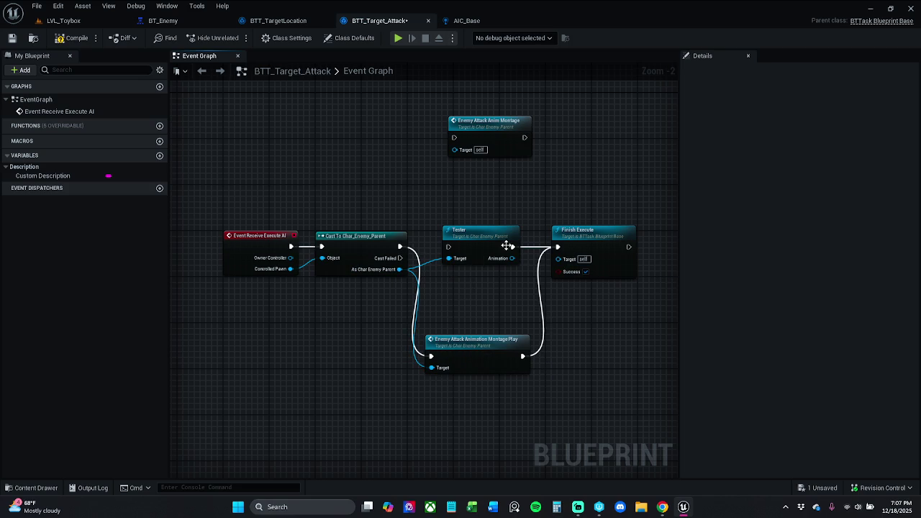
scroll(338, 191, "down", 4)
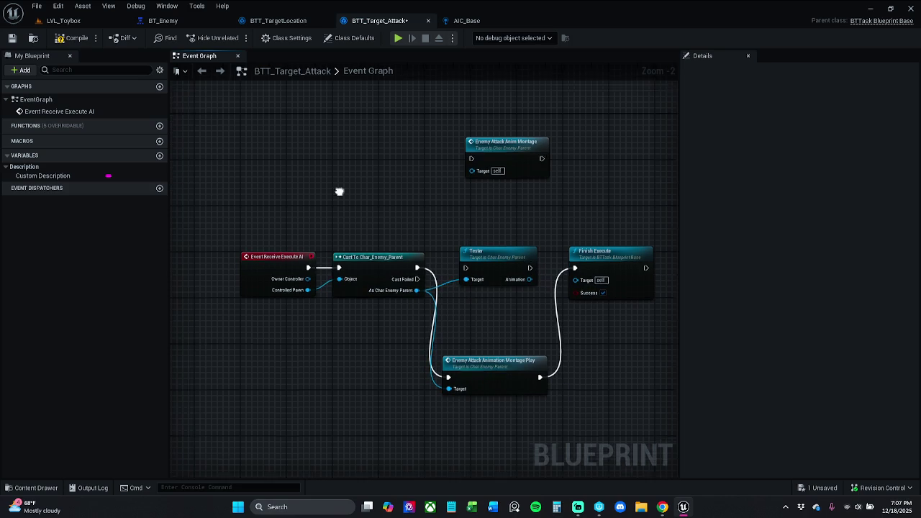
scroll(314, 176, "up", 1)
Refresh all nodes in the graph and open Char_Enemy_Parent's Tester function
left_click_drag(265, 141, 536, 354)
right_click(437, 242)
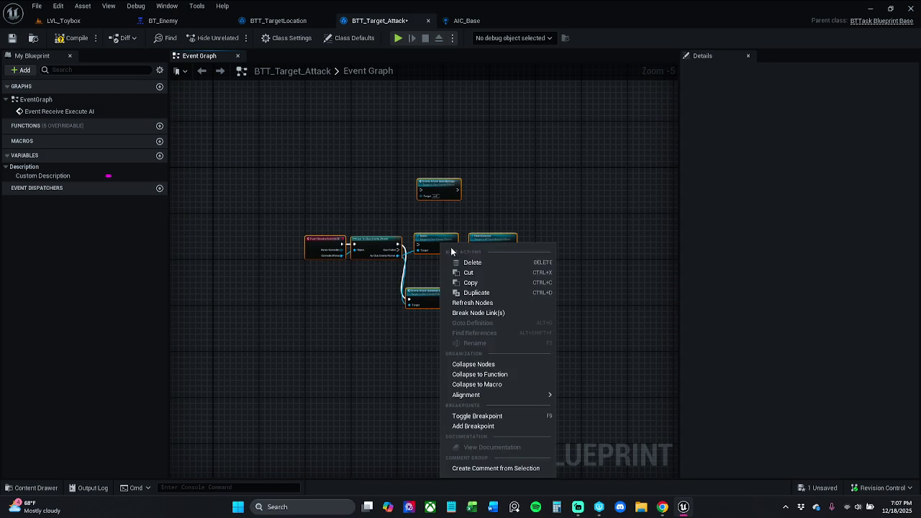
left_click(452, 303)
left_click(393, 172)
scroll(443, 250, "up", 5)
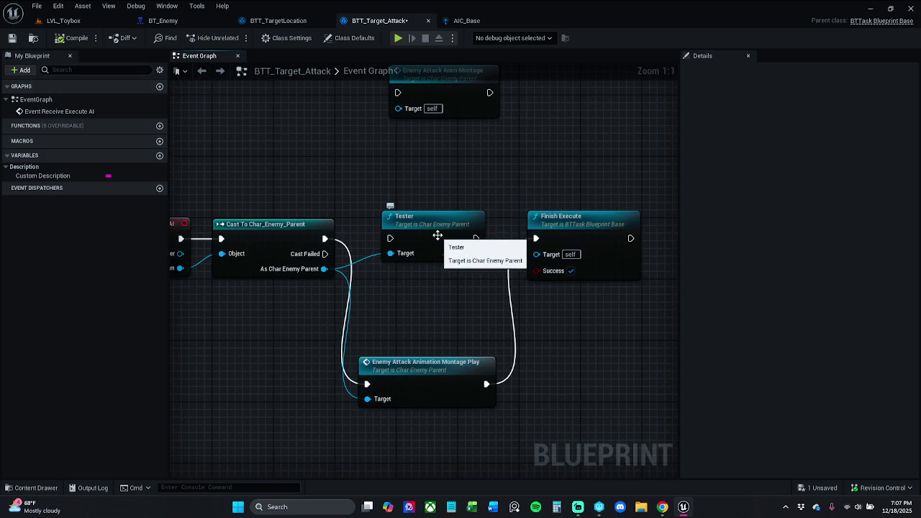
double_click(411, 223)
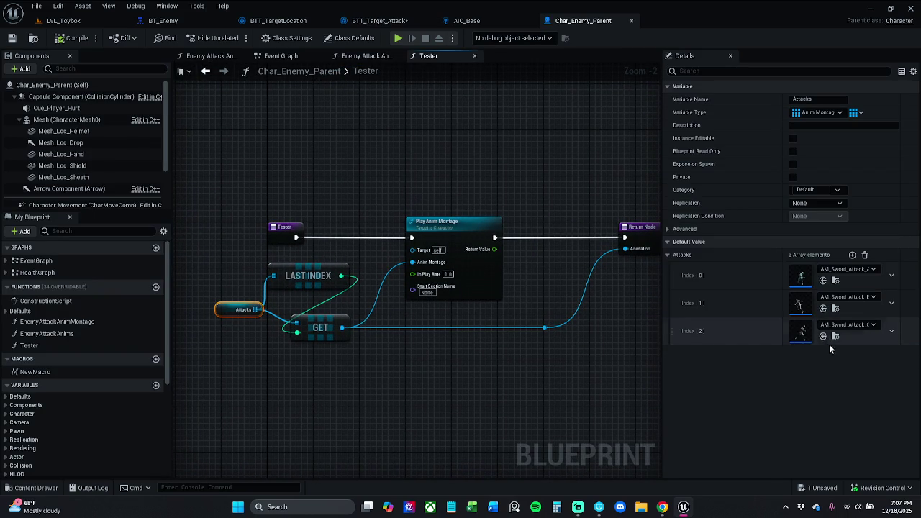
left_click(63, 20)
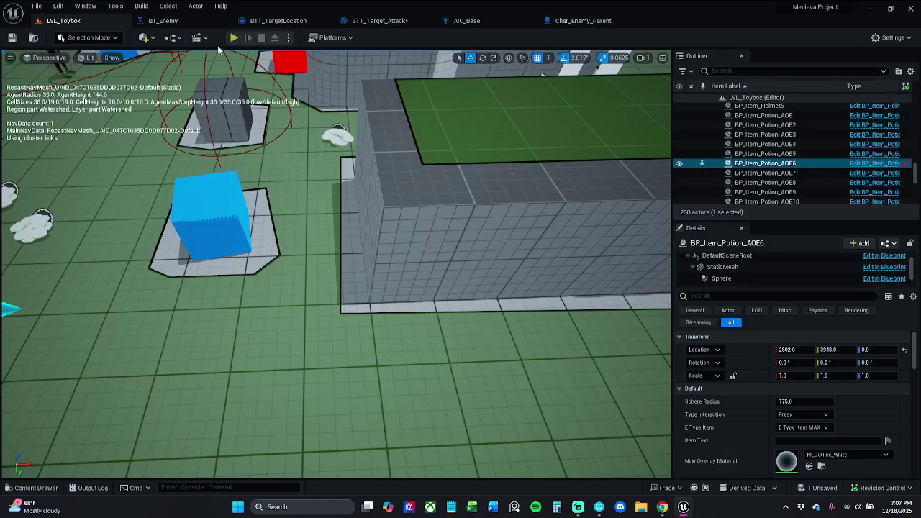
Play-test LVL_Toybox by running forward, stop, and return to the Tester graph
left_click(237, 39)
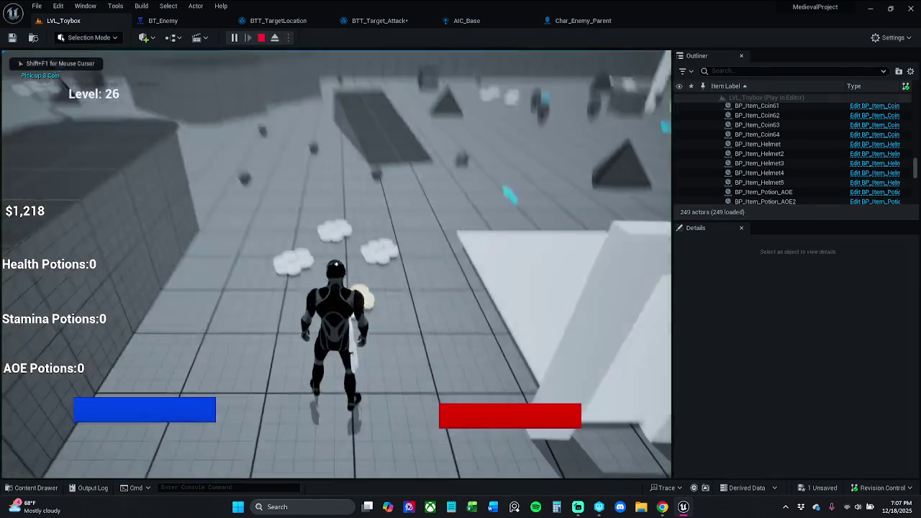
key("w")
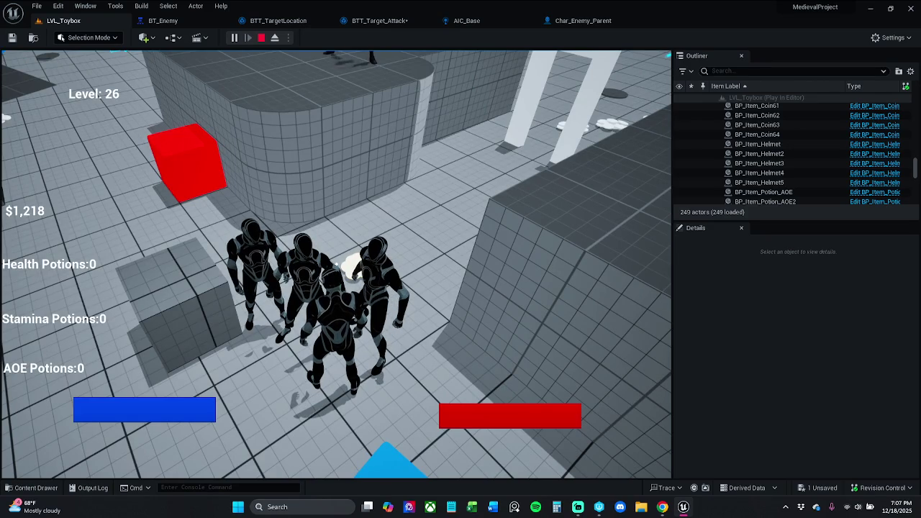
key("Escape")
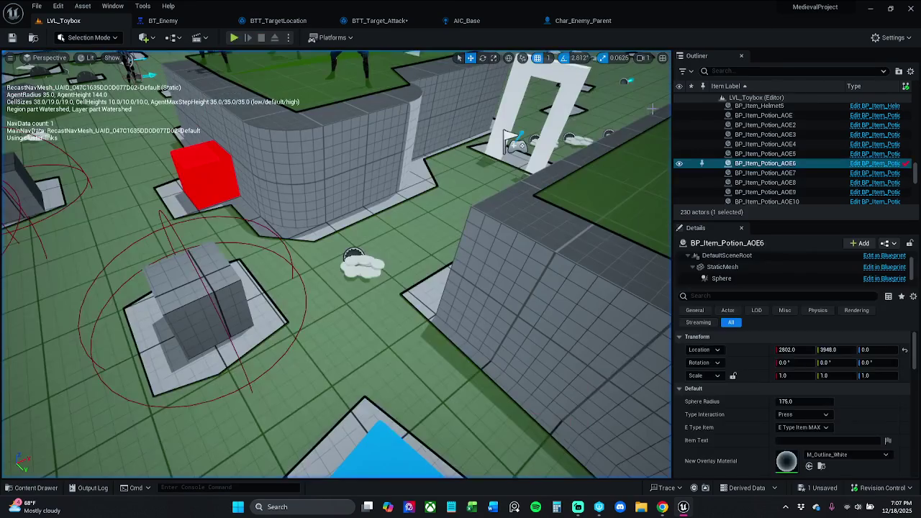
left_click(583, 20)
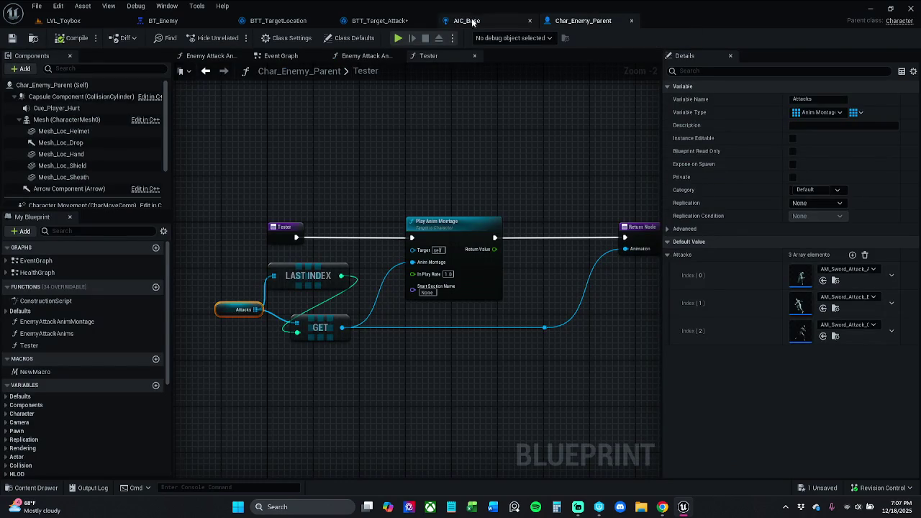
Connect Enemy Attack Anim Montage to Finish Execute, unlink Montage Play, and save BTT_Target_Attack
left_click(467, 21)
left_click(379, 20)
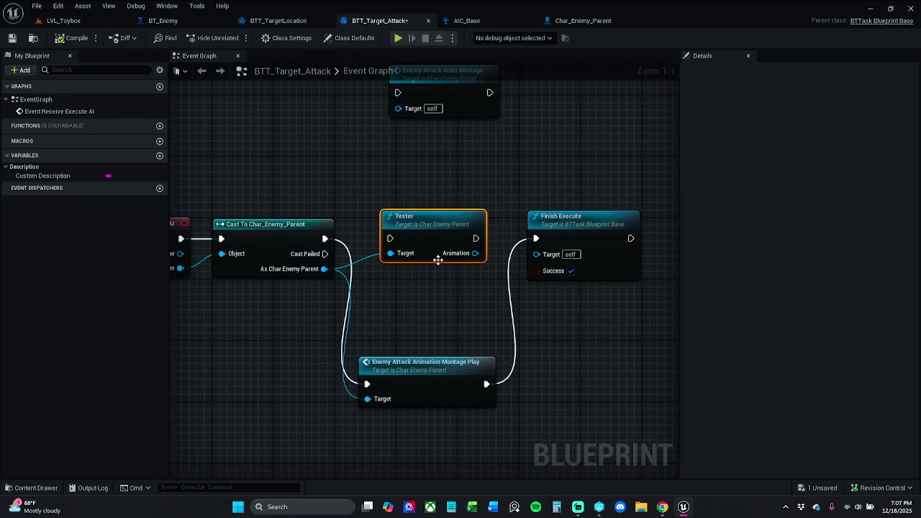
left_click(437, 337)
mouse_move(337, 297)
left_mouse_down()
mouse_move(401, 230)
mouse_move(410, 151)
mouse_move(338, 330)
left_mouse_up()
left_click_drag(544, 298, 501, 150)
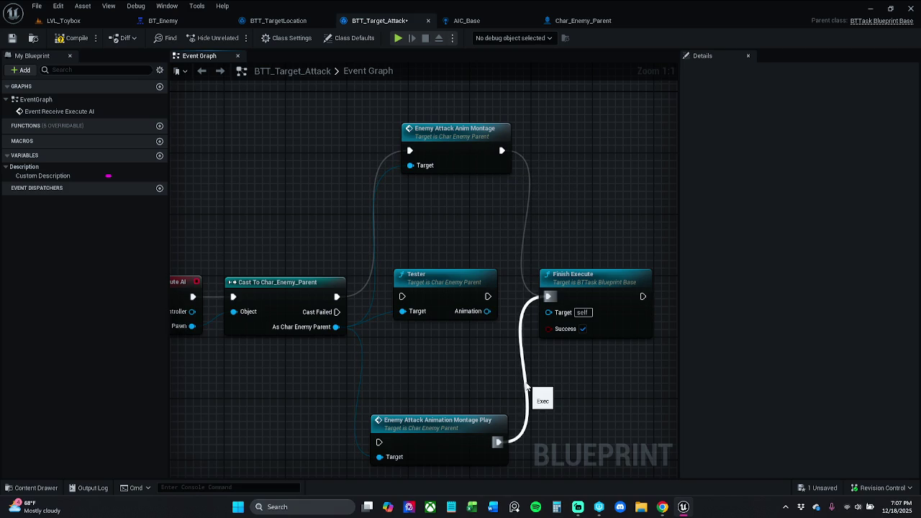
left_click(526, 386, "alt")
left_click(25, 39)
left_click(62, 20)
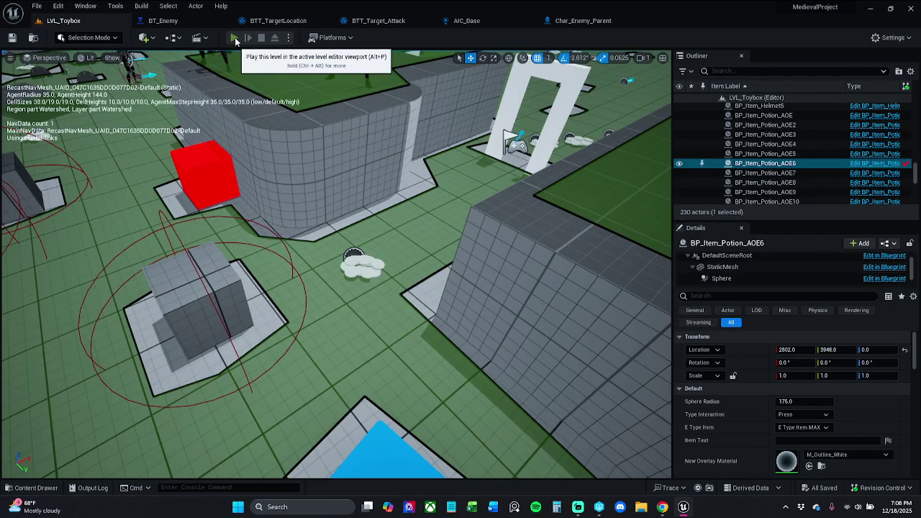
Play-test the level again, running past the white arch toward the enemies, then stop
left_click(235, 41)
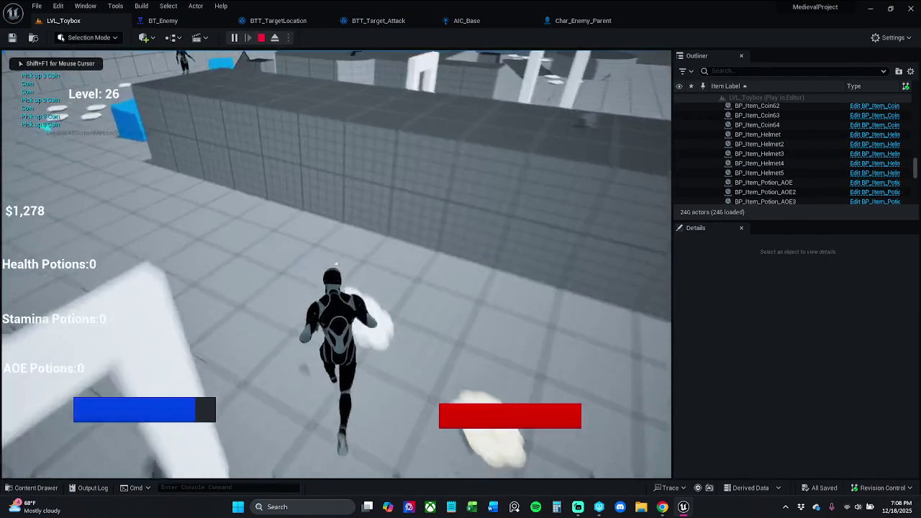
key("w")
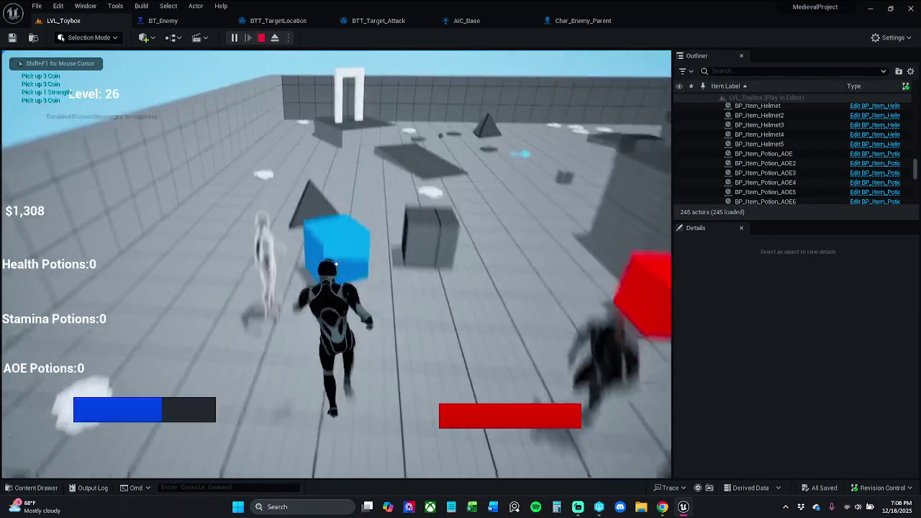
key("w")
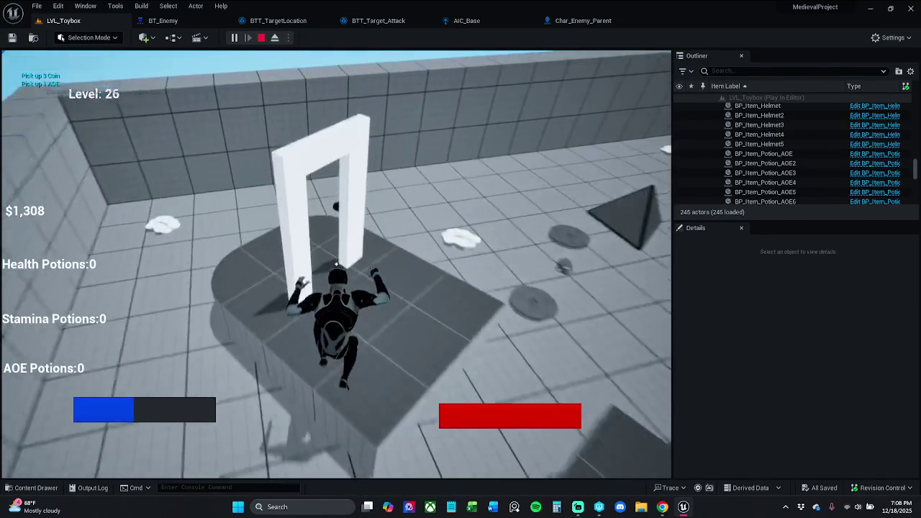
key("w")
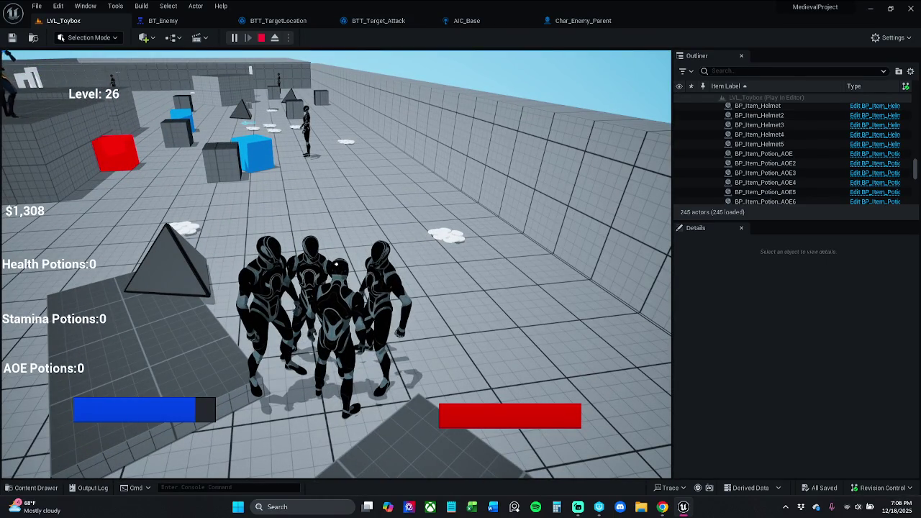
key("F8")
left_click(583, 21)
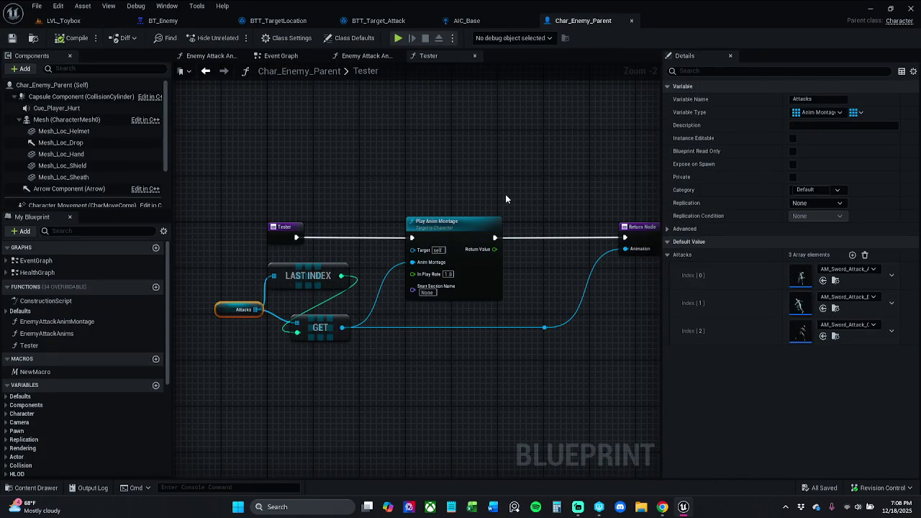
Route the cast through Tester into Finish Execute and detach Enemy Attack Anim Montage's target
left_click(381, 21)
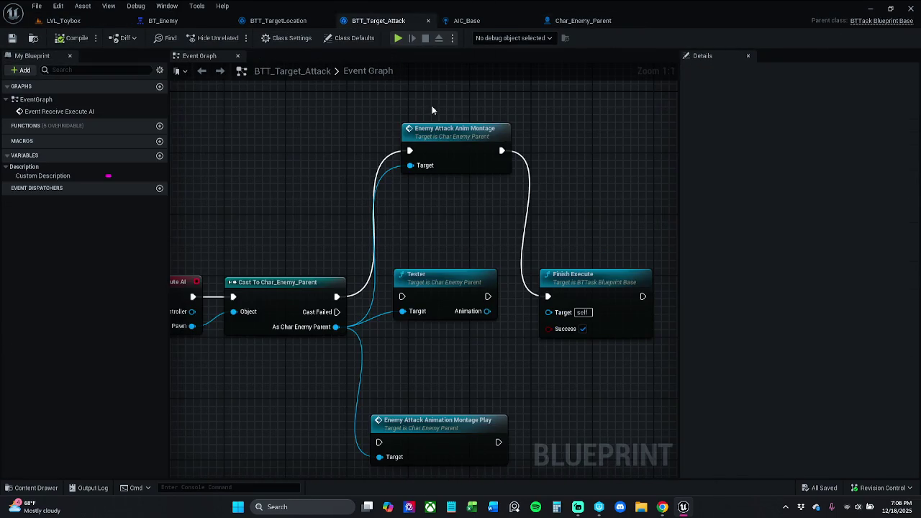
left_click_drag(336, 297, 414, 299)
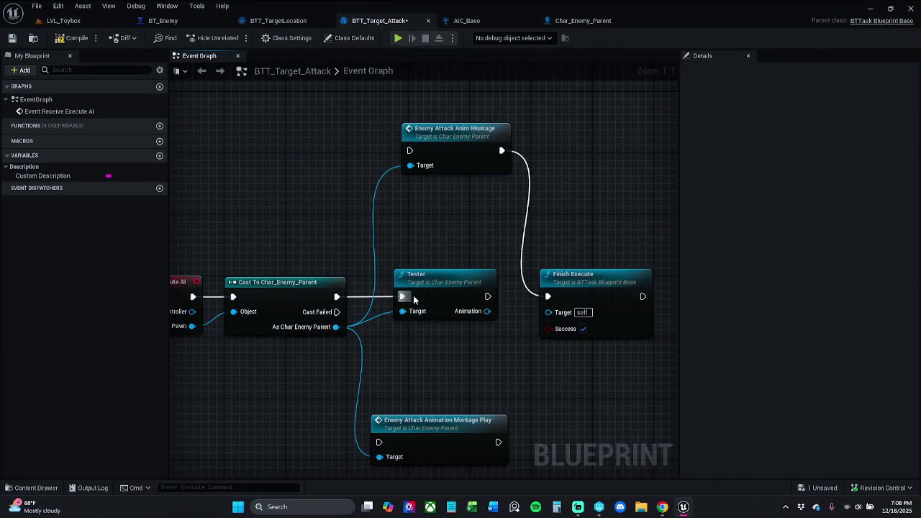
mouse_move(487, 296)
left_mouse_down()
mouse_move(548, 296)
mouse_move(474, 316)
mouse_move(520, 325)
mouse_move(519, 353)
left_mouse_up()
left_click(462, 352)
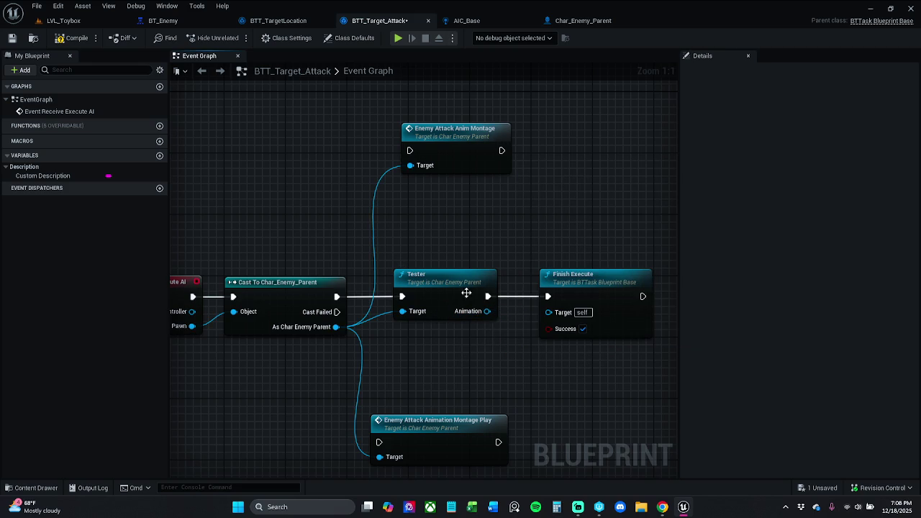
left_click(376, 279, "alt")
scroll(364, 355, "down", 4)
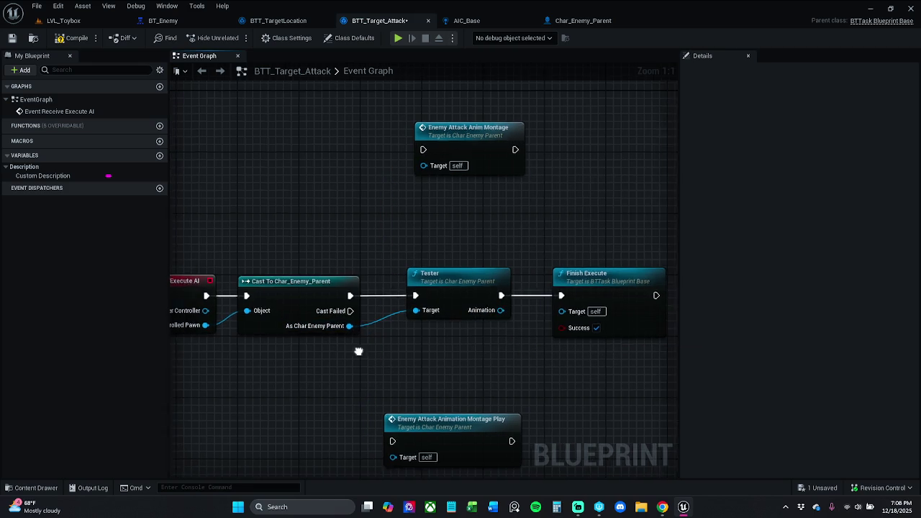
left_click_drag(266, 246, 590, 432)
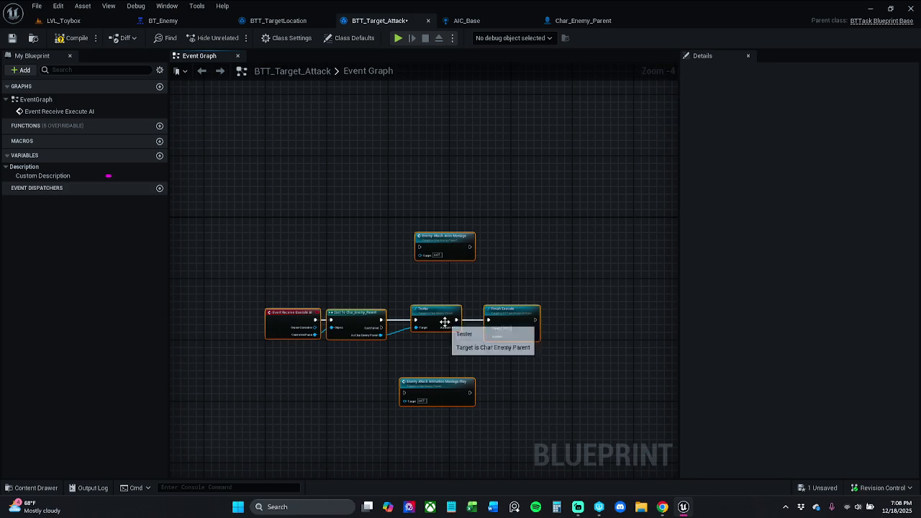
right_click(441, 318)
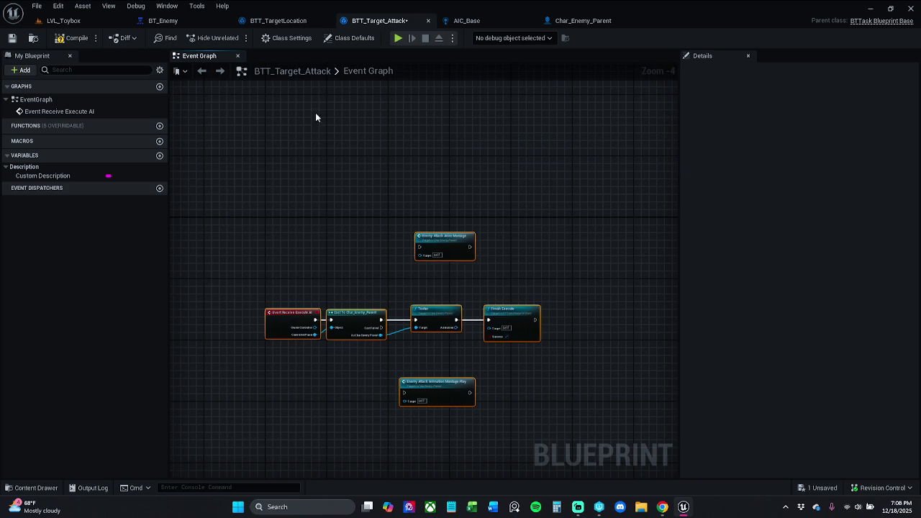
left_click(69, 23)
Play-test LVL_Toybox to watch the enemies' attacks, stop it, and bring up the Content Drawer
left_click(239, 42)
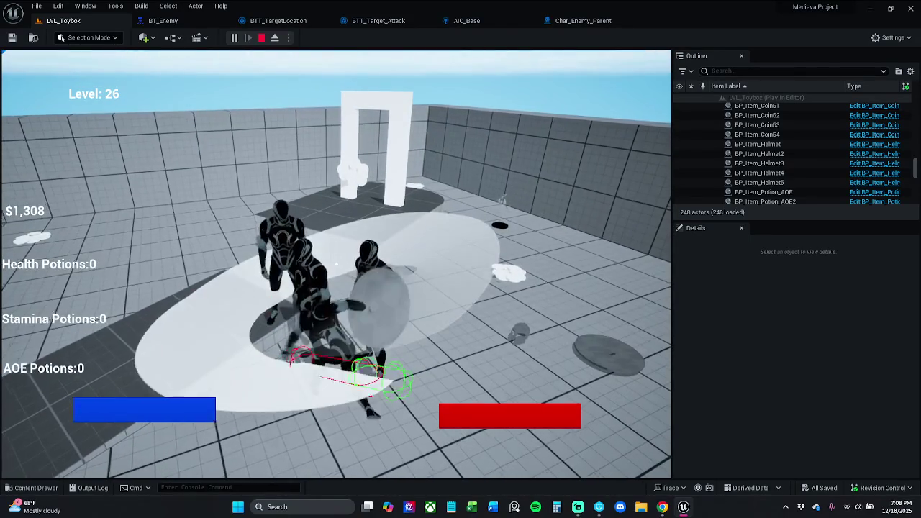
key("Escape")
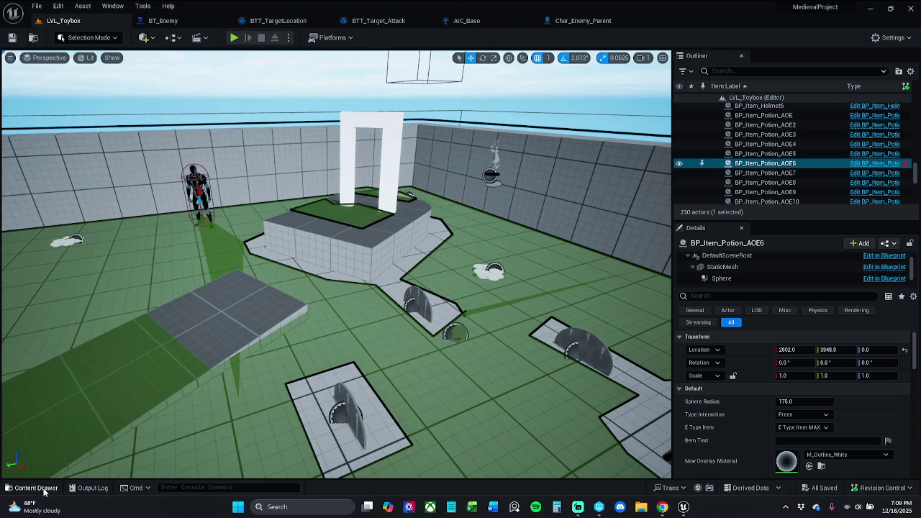
left_click(36, 488)
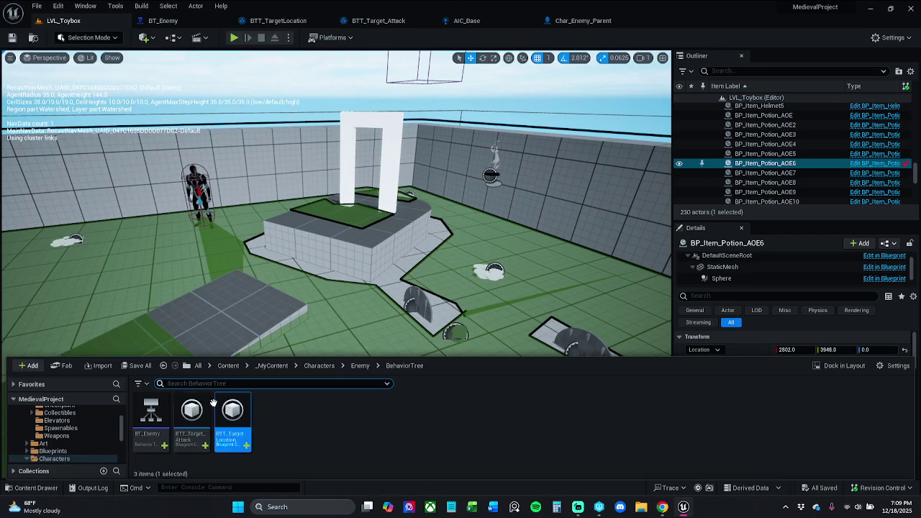
Browse to _MyContent > Blueprints > PlayerControllers and open the PC_Story blueprint
left_click(320, 366)
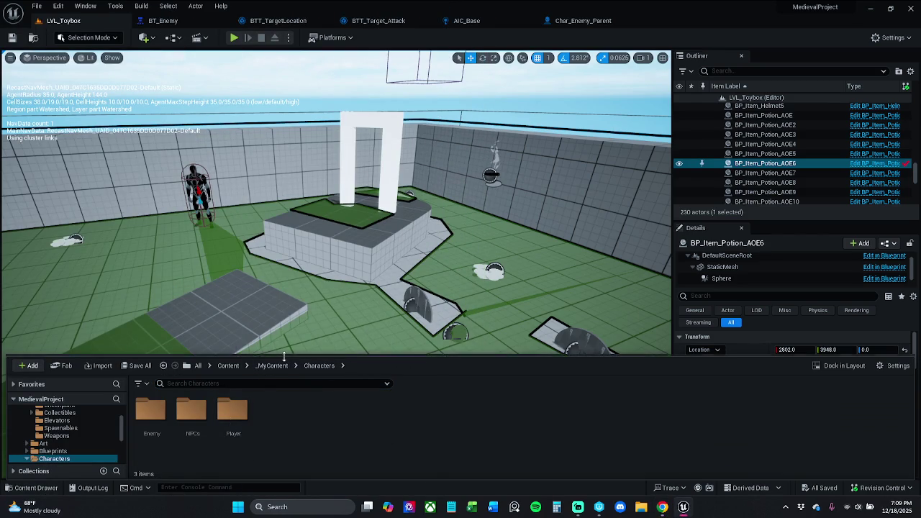
left_click(272, 366)
left_click(225, 426)
double_click(225, 426)
left_click(683, 414)
double_click(683, 414)
double_click(191, 416)
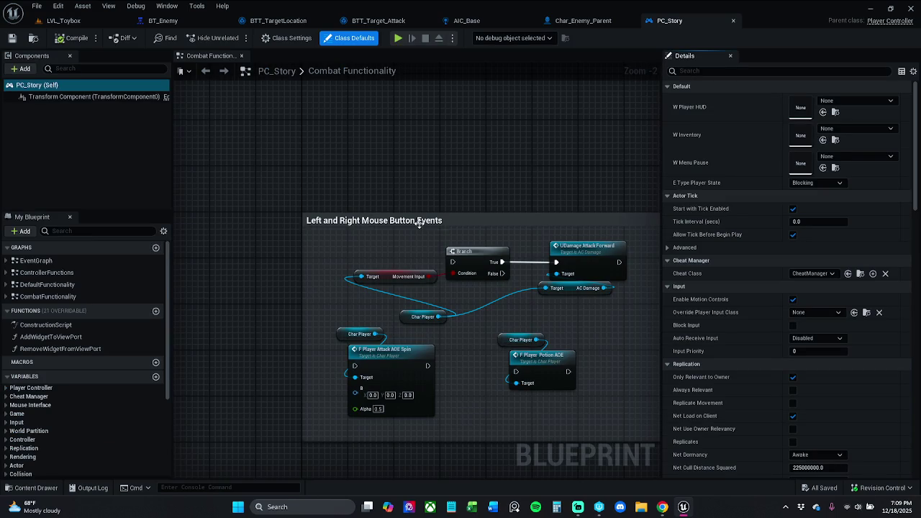
Open the CombatFunctionality graph and inspect its IA_Attack_RMB event node
double_click(56, 273)
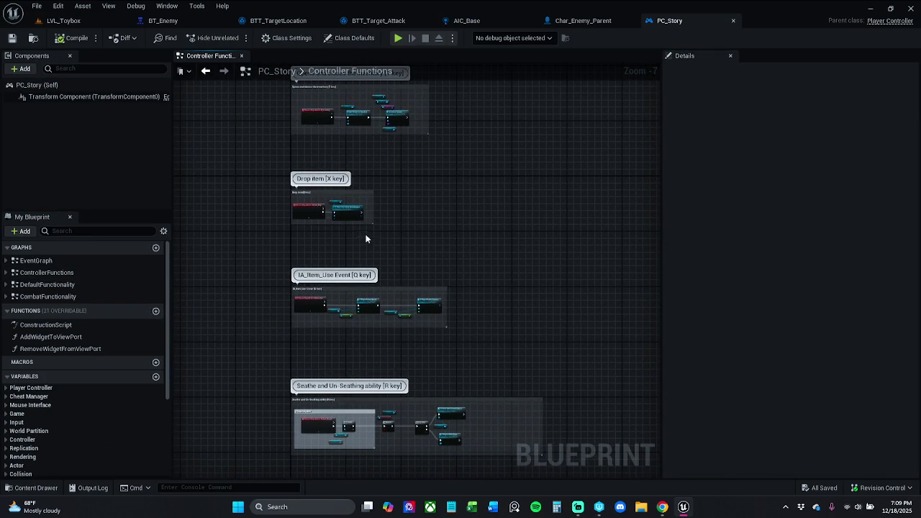
double_click(74, 297)
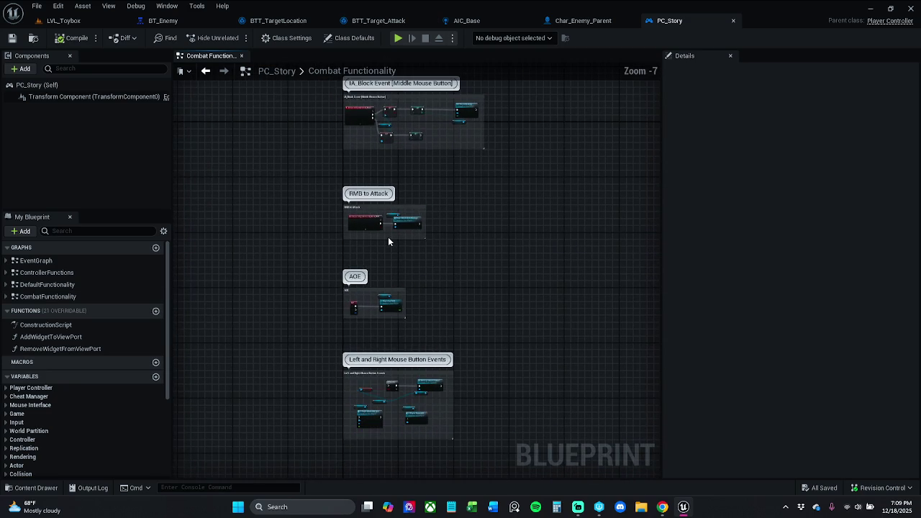
scroll(384, 219, "up", 5)
left_click(308, 233)
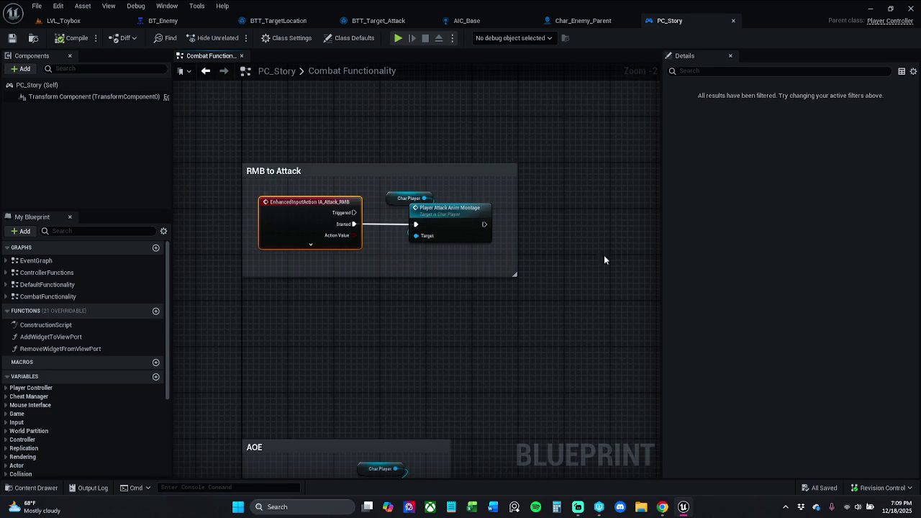
Add an IA_Attack_LMB event and wire its Started pin to Player Attack Anim Montage
left_click(282, 319)
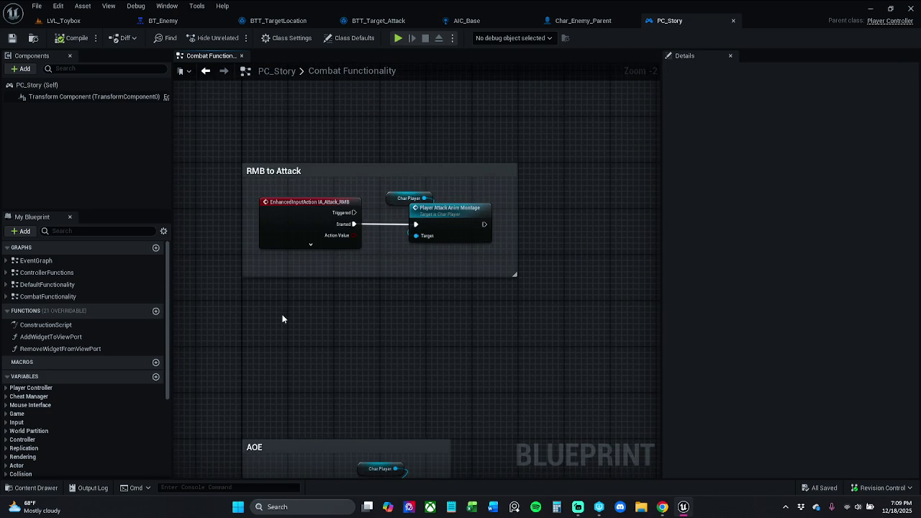
right_click(275, 311)
type("IA_Atta")
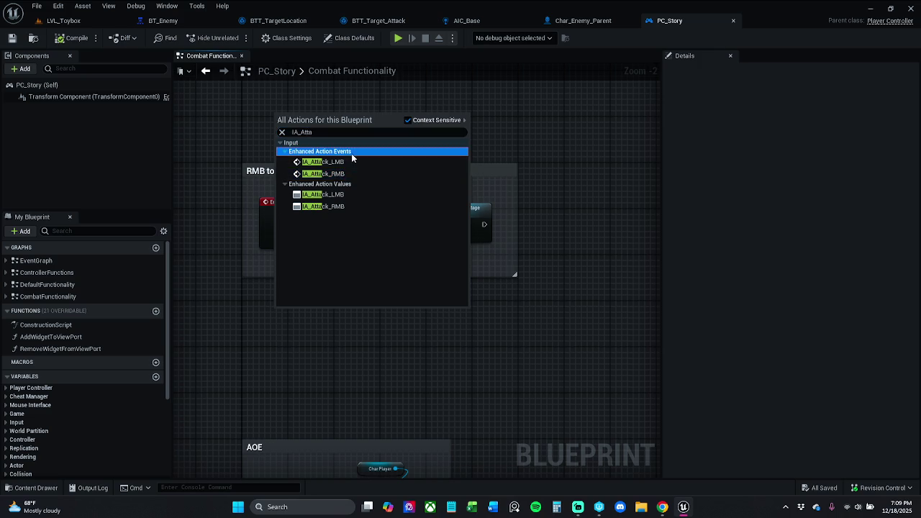
left_click(340, 162)
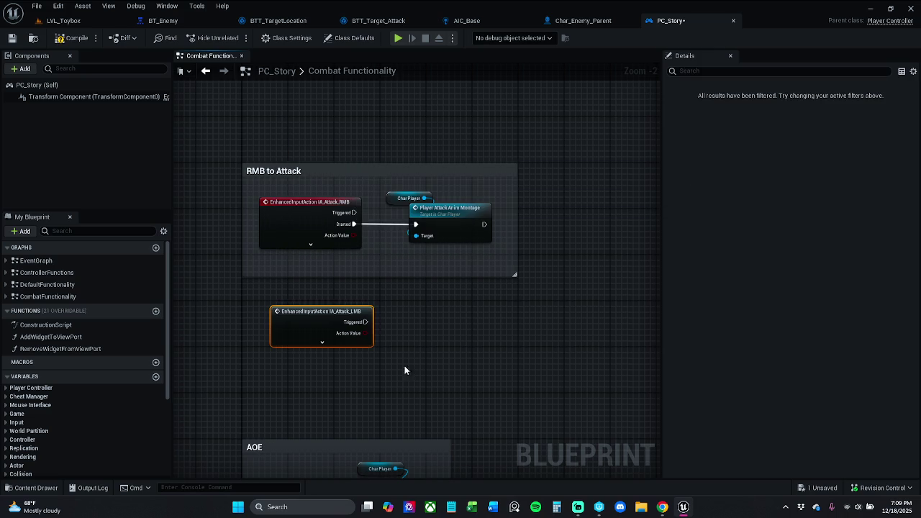
left_click(322, 342)
mouse_move(366, 333)
left_mouse_down()
mouse_move(416, 313)
mouse_move(426, 224)
mouse_move(416, 224)
left_mouse_up()
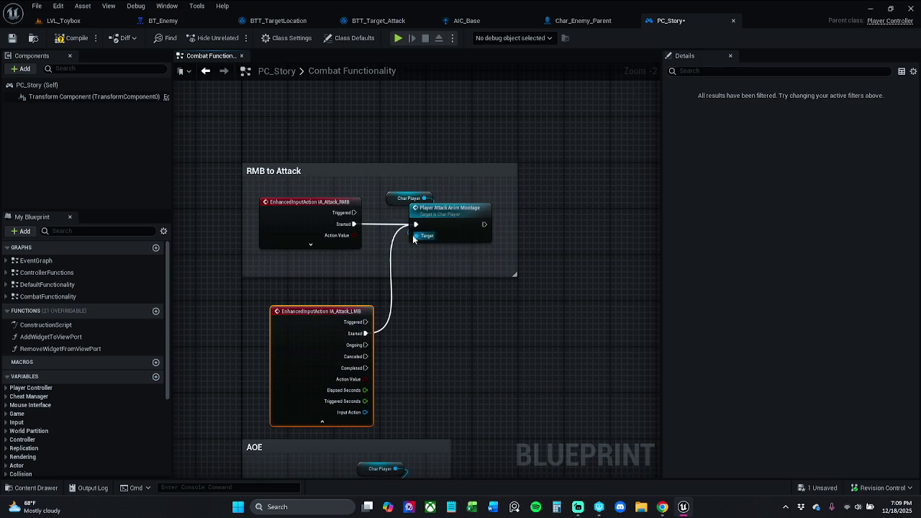
left_click(321, 422)
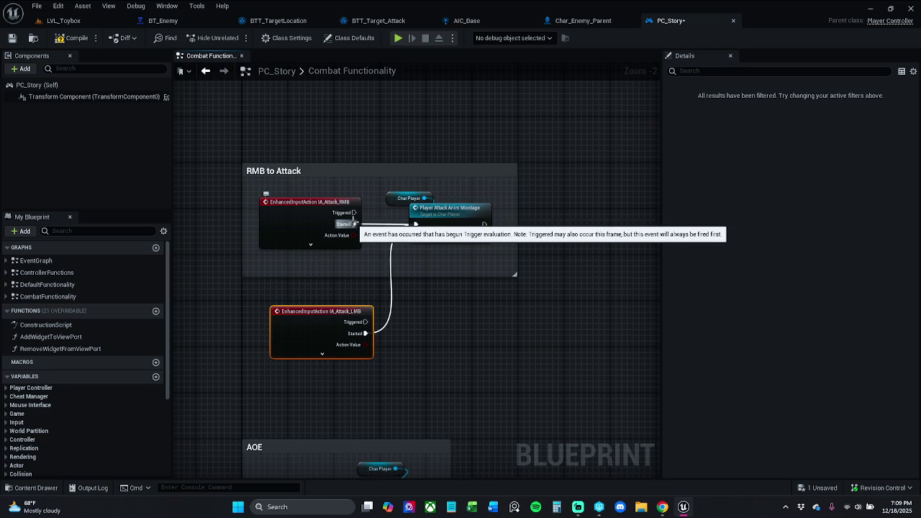
Delete the old IA_Attack_RMB event and move the LMB event into the RMB to Attack comment
left_click(354, 224, "alt")
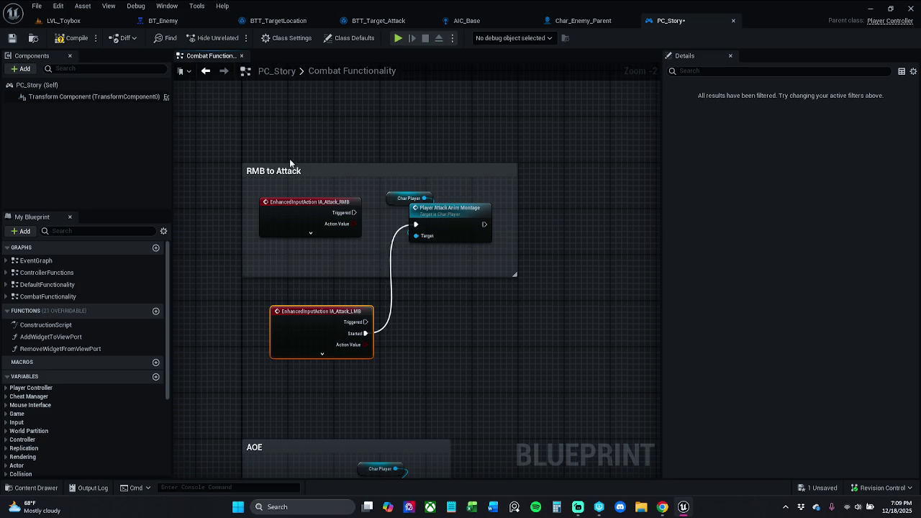
mouse_move(306, 209)
left_mouse_down()
mouse_move(375, 144)
mouse_move(383, 123)
left_mouse_up()
key("Delete")
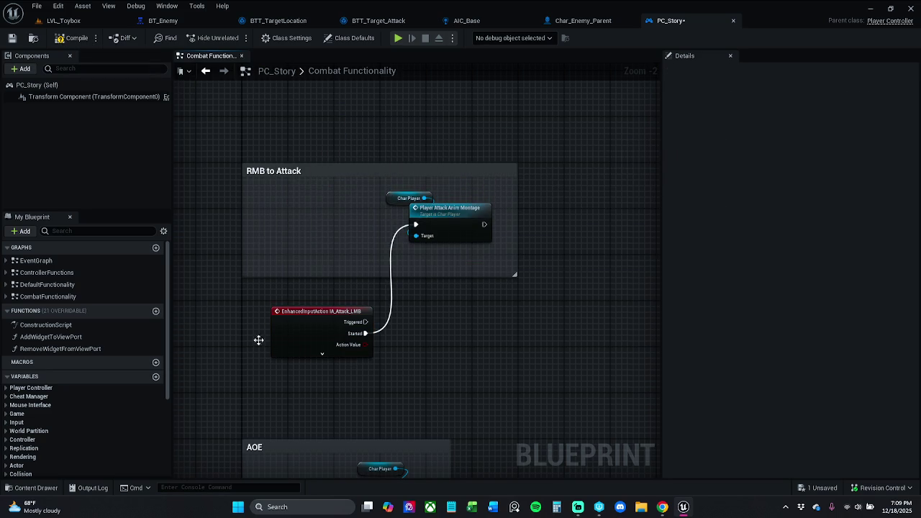
mouse_move(302, 325)
left_mouse_down()
mouse_move(297, 200)
mouse_move(291, 209)
left_mouse_up()
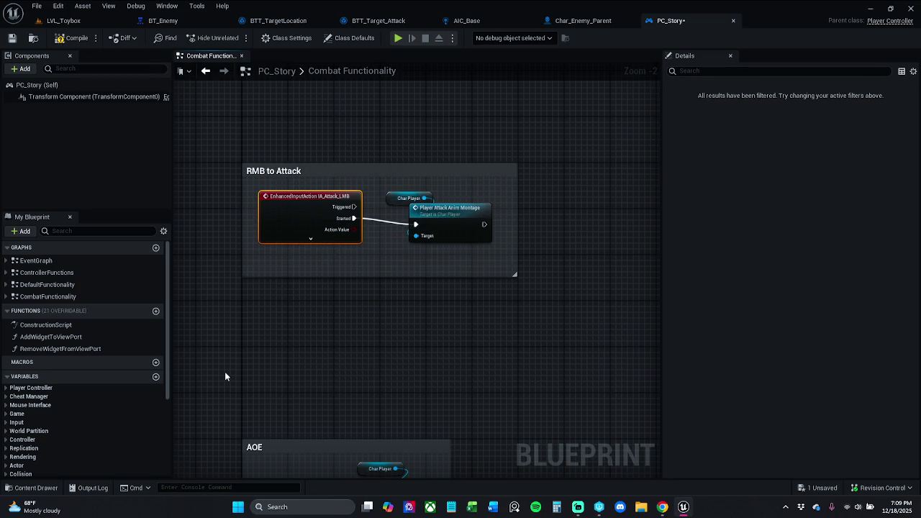
Refresh the RMB to Attack nodes, compile, and save PC_Story after checking it out
left_click_drag(265, 360, 531, 145)
right_click(451, 210)
left_click(490, 274)
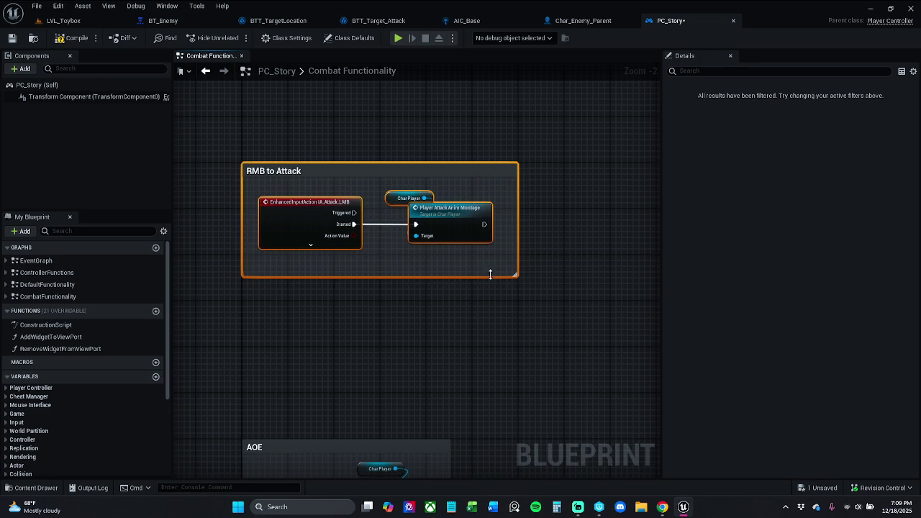
left_click(71, 38)
key("ctrl+s")
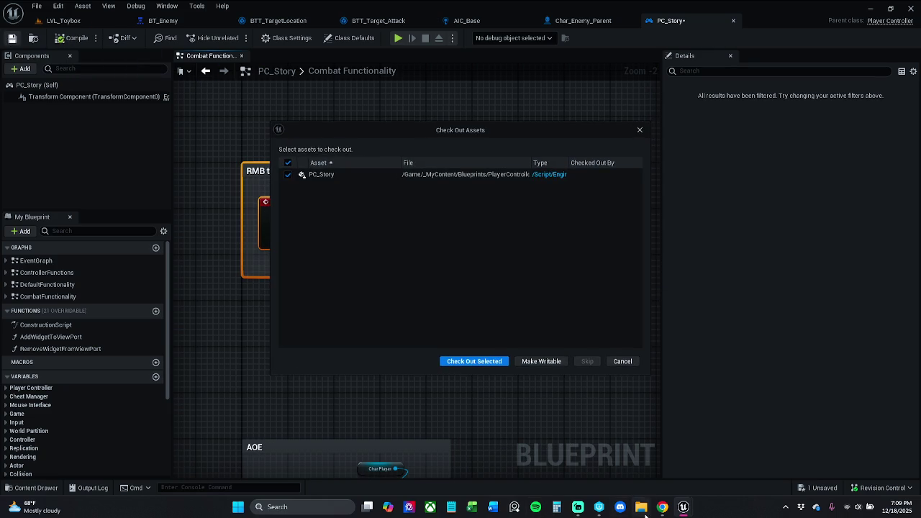
left_click(506, 362)
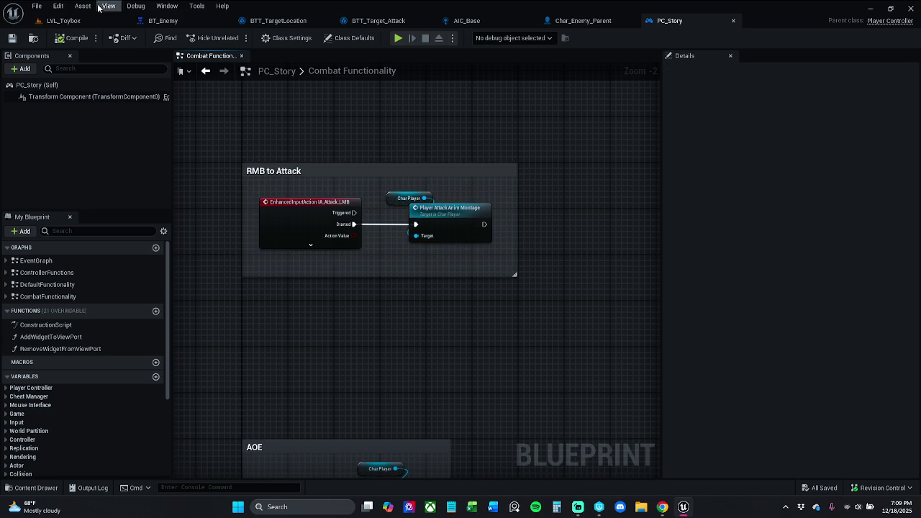
left_click(64, 20)
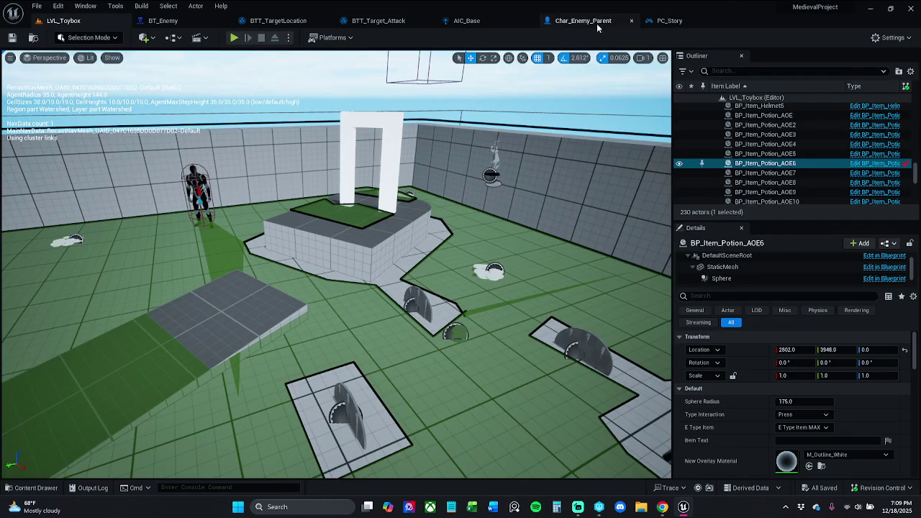
Play-test LVL_Toybox with Alt+P, fire an E shockwave attack, then stop and return to PC_Story
left_click(688, 23)
scroll(399, 129, "up", 1)
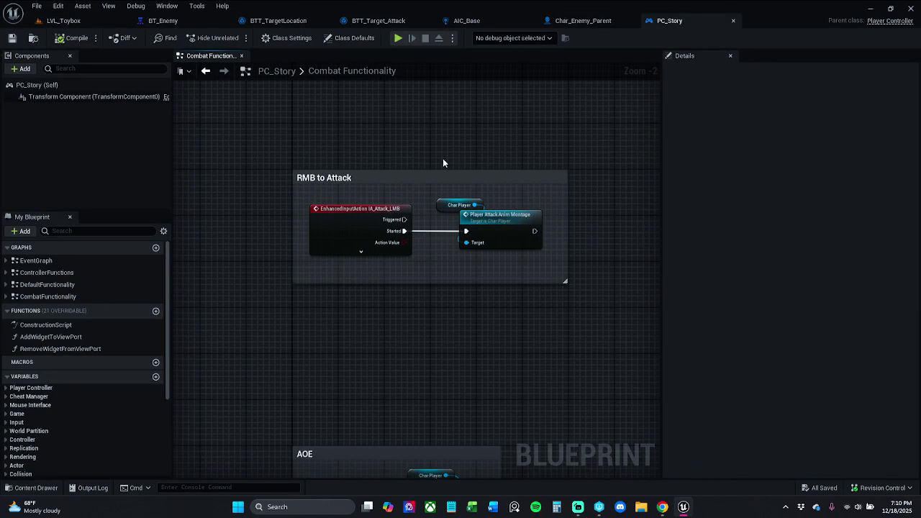
left_click(64, 21)
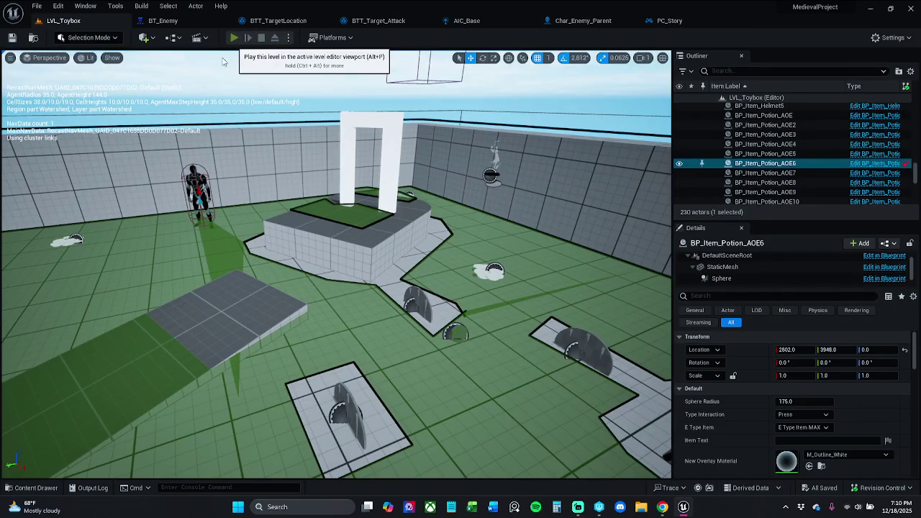
key("alt+p")
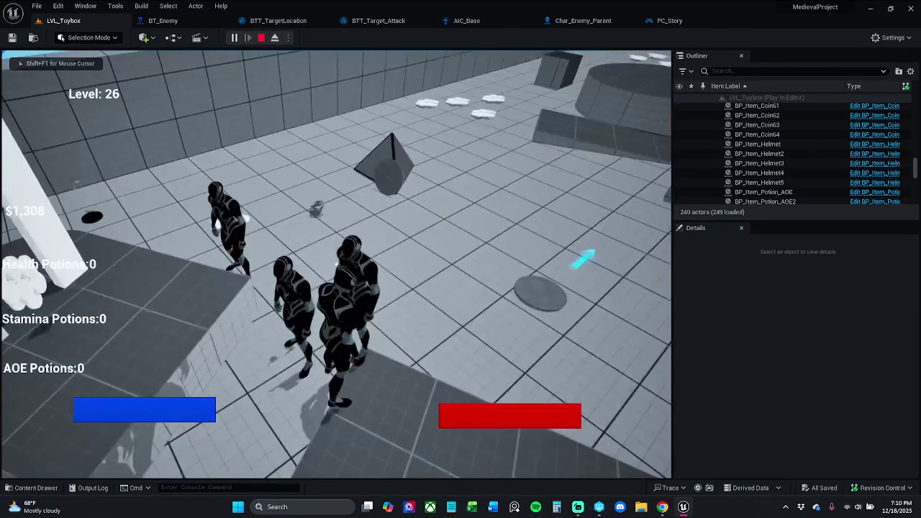
key("e")
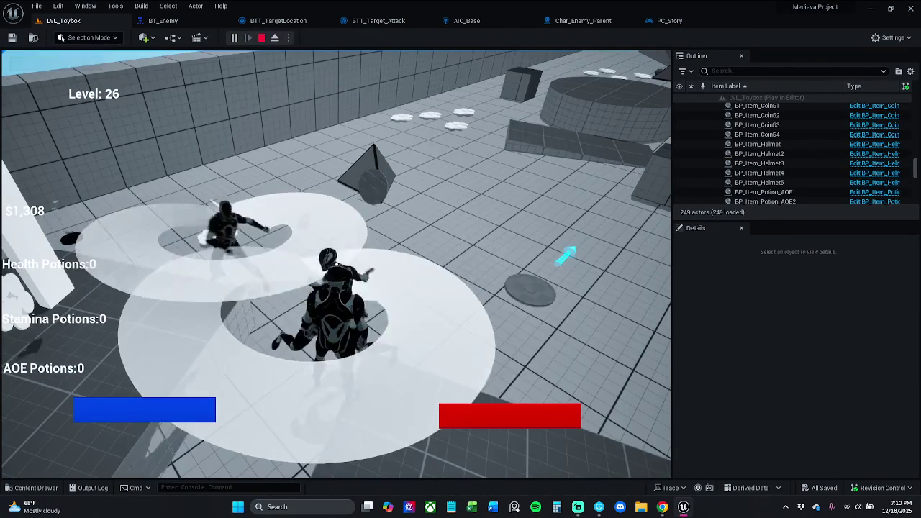
key("Escape")
left_click(670, 20)
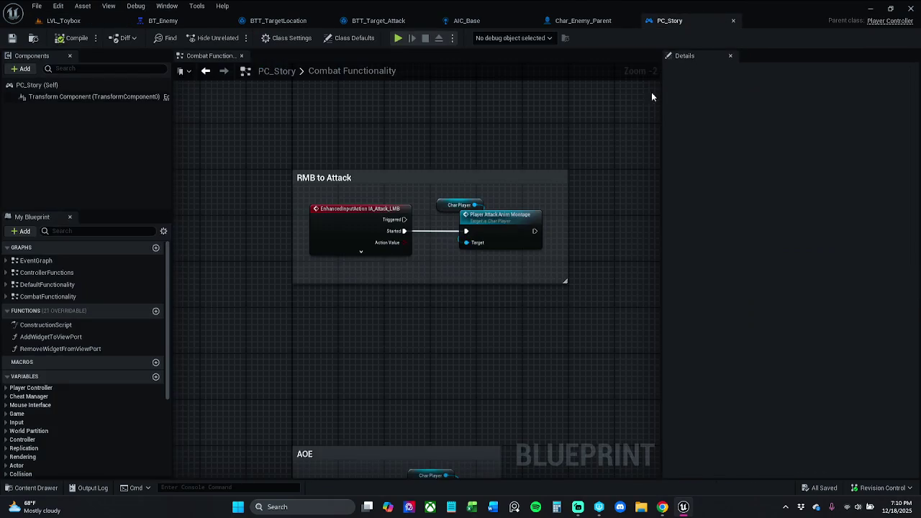
Add breakpoints to the IA_Attack_LMB event and Player Attack Anim Montage in RMB to Attack
mouse_move(391, 305)
left_mouse_down()
mouse_move(310, 240)
mouse_move(298, 286)
left_mouse_up()
left_click_drag(269, 340, 609, 184)
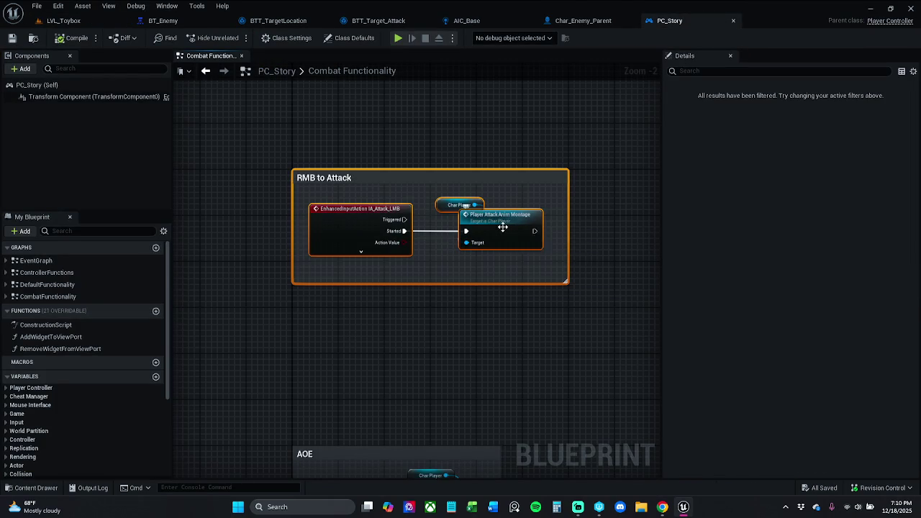
right_click(502, 228)
left_click(570, 408)
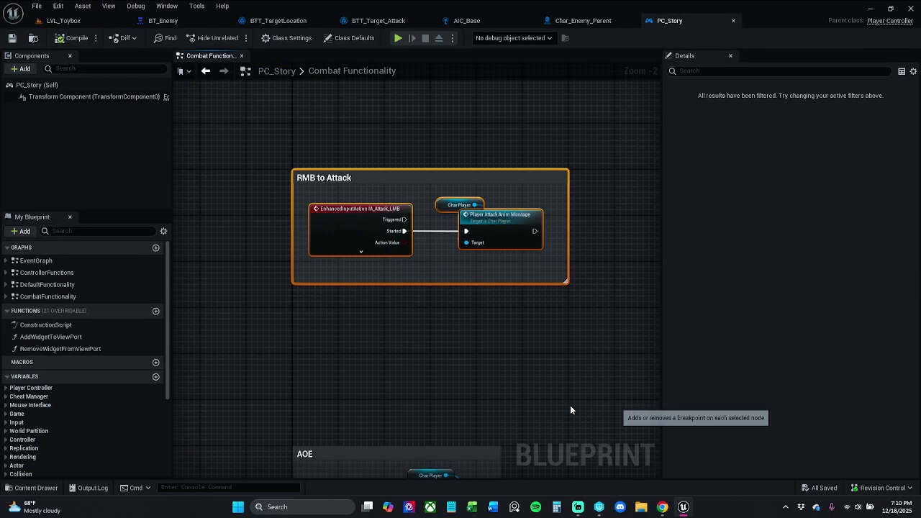
left_click(410, 318)
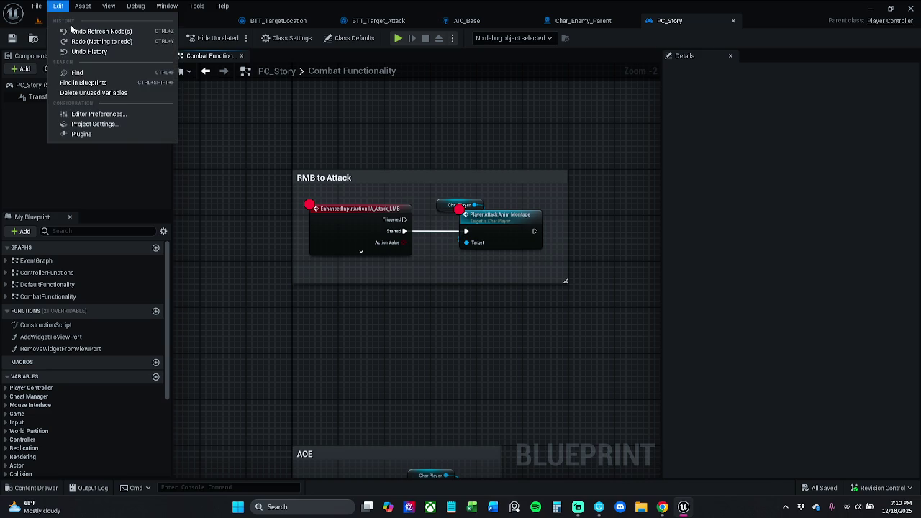
Run a brief play test of LVL_Toybox, stop it, and return to the PC_Story graph
left_click(44, 25)
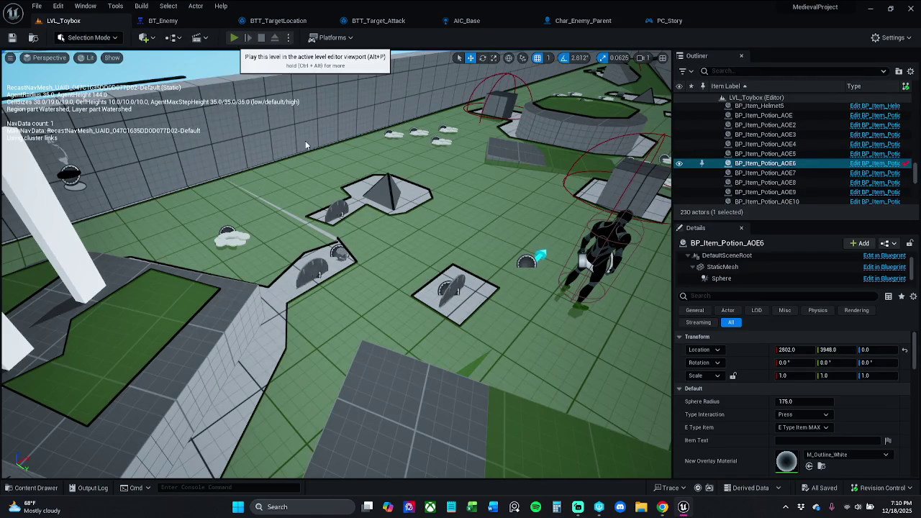
left_click(234, 39)
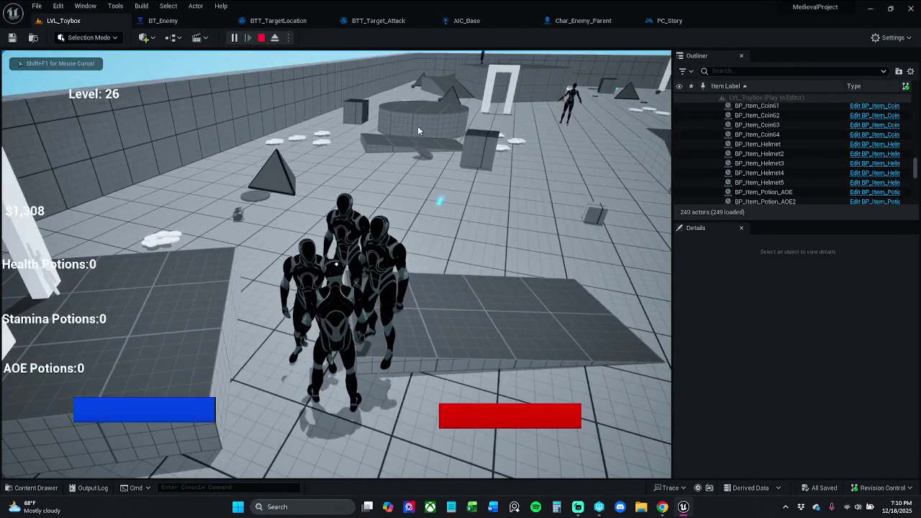
key("Escape")
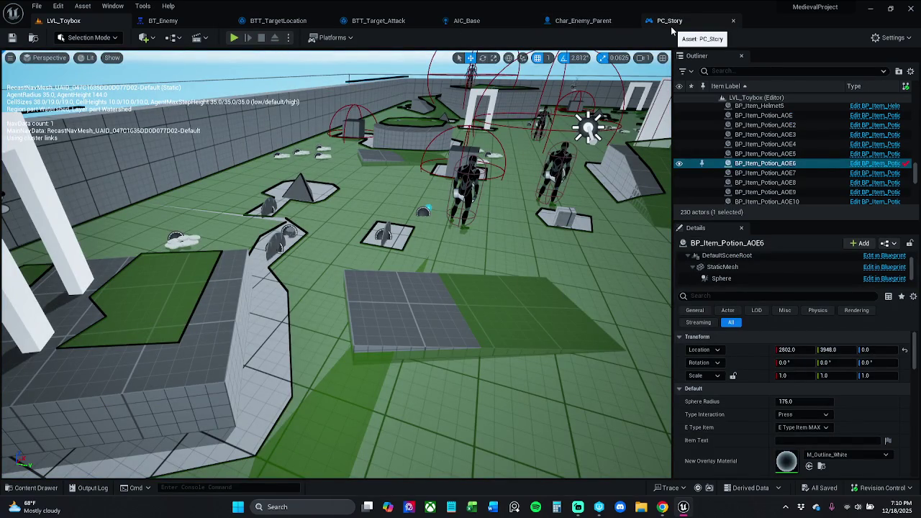
left_click(671, 26)
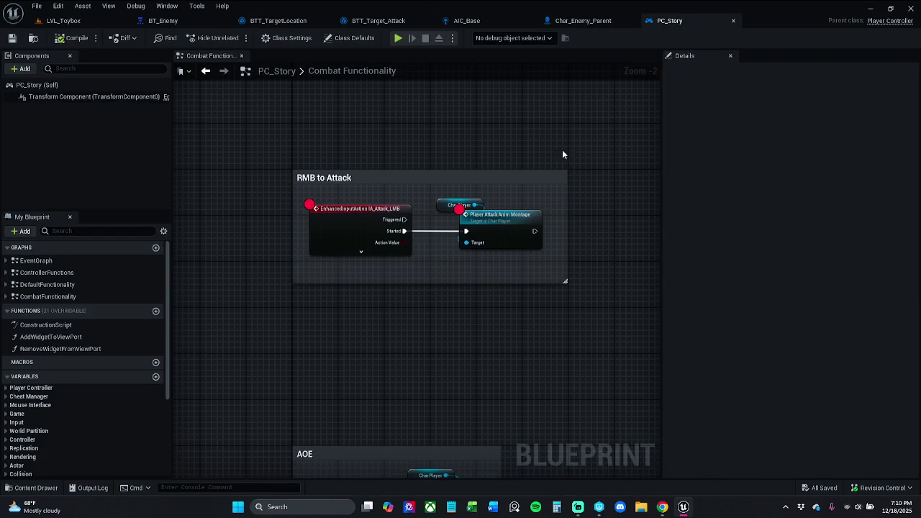
Search 'ia att' in the action list, then delete the mistakenly added Get IA_Attack_RMB node
right_click(350, 329)
type("ia att")
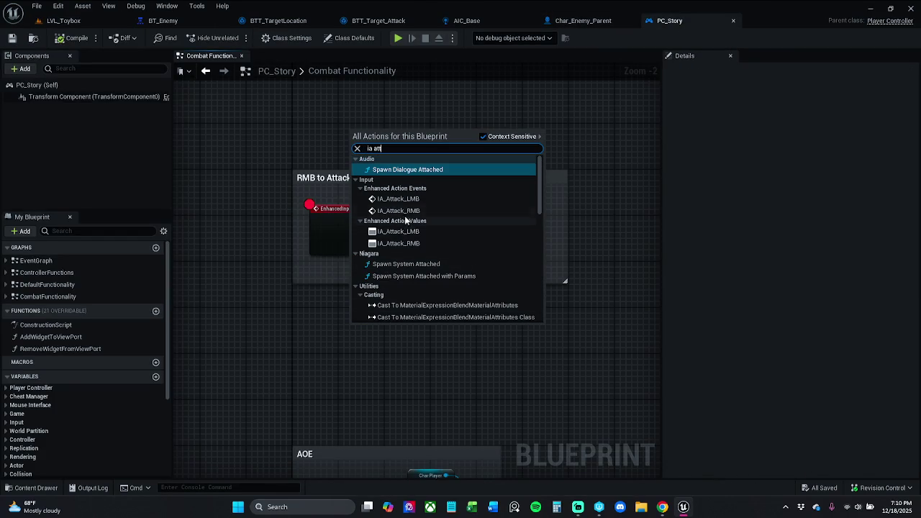
left_click(432, 242)
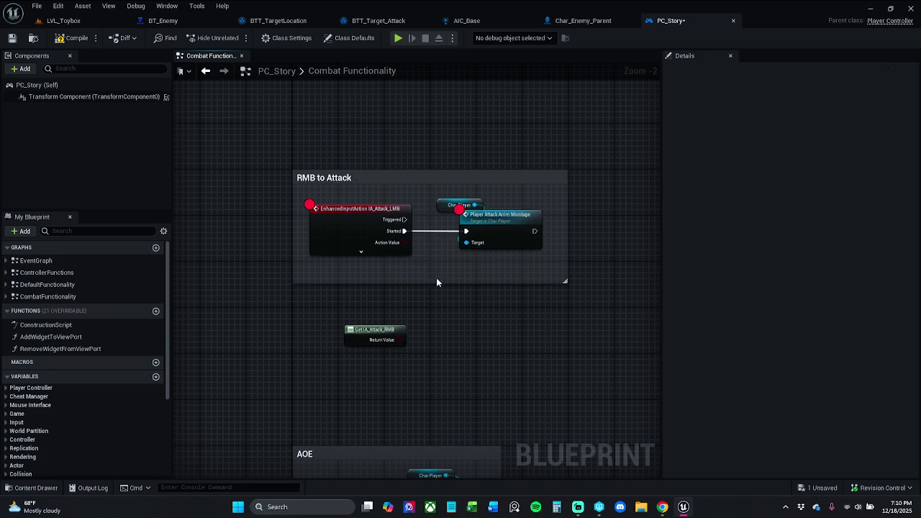
left_click_drag(332, 365, 331, 366)
key("Delete")
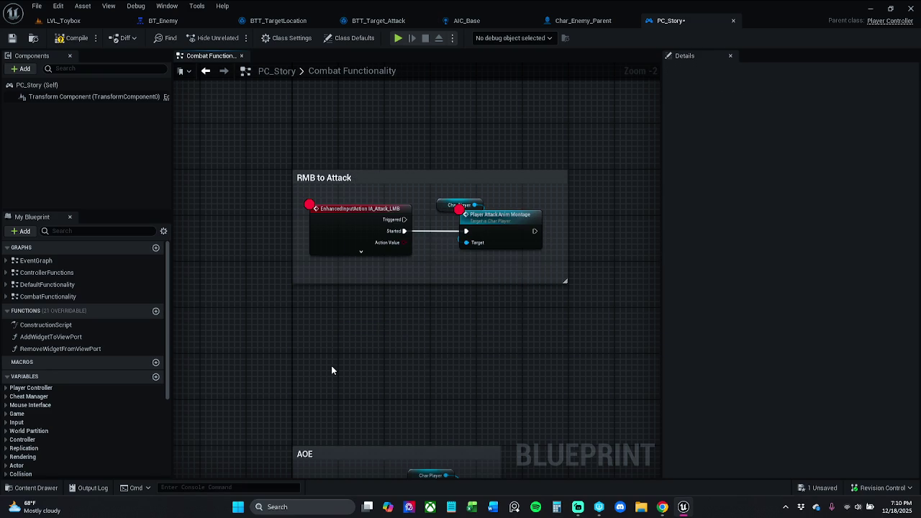
Add an IA_Attack_RMB input event and wire its Started pin to Player Attack Anim Montage
right_click(363, 351)
type("ia")
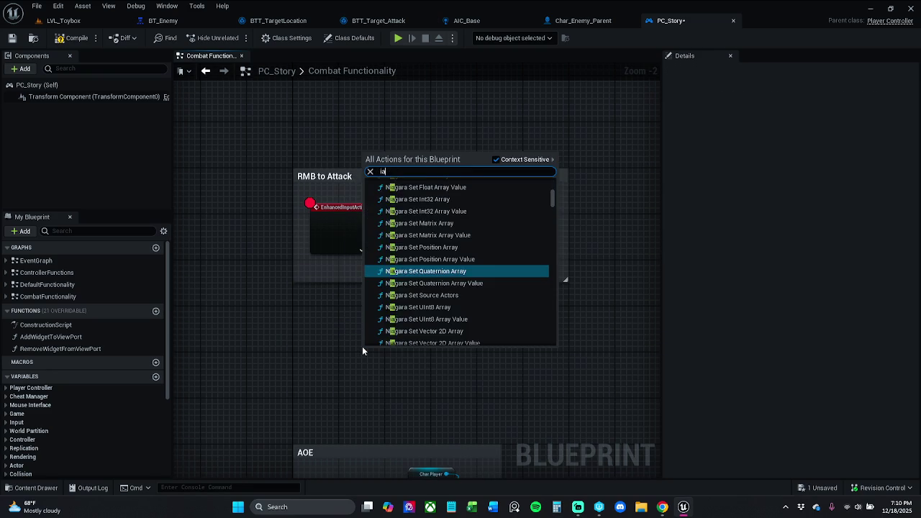
type(" attck")
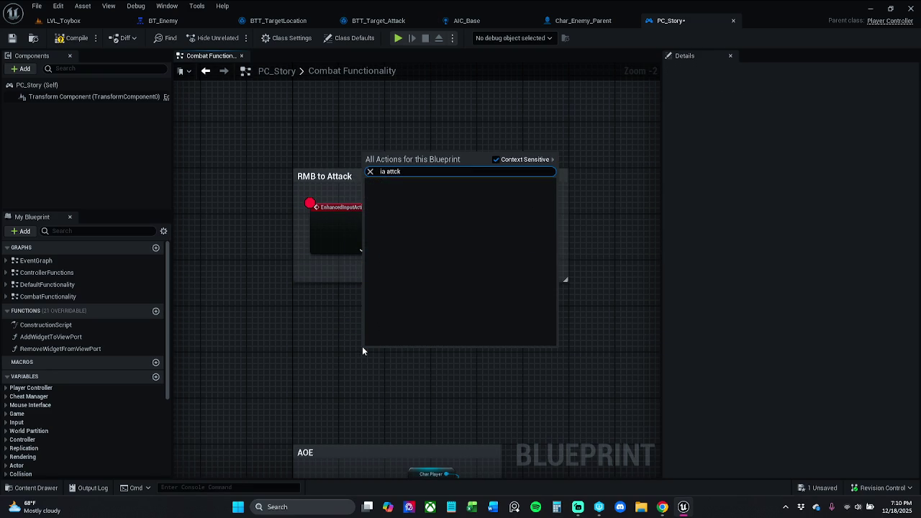
key("BackSpace")
key("BackSpace")
type("ack")
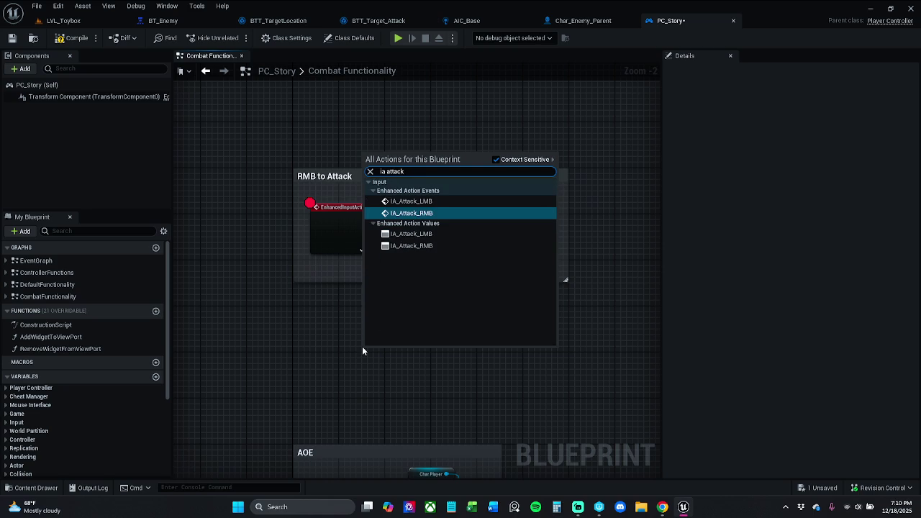
left_click(438, 213)
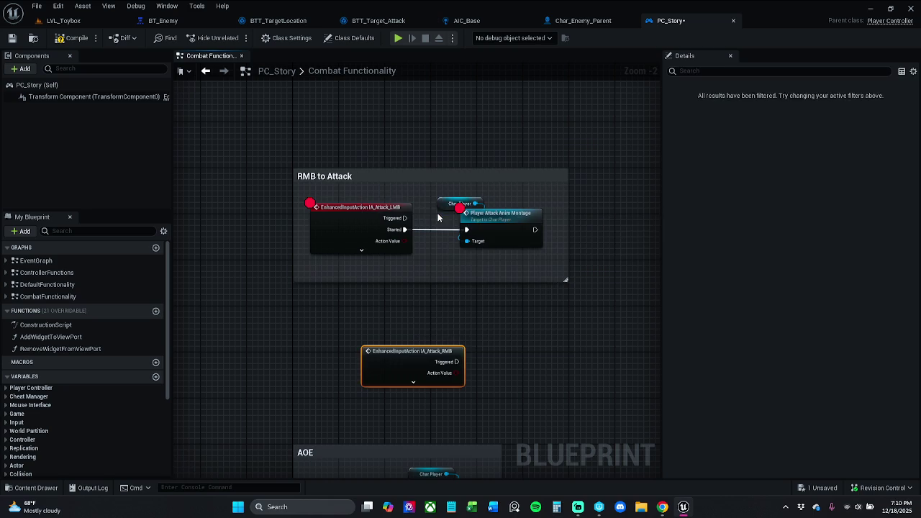
mouse_move(405, 376)
left_mouse_down()
mouse_move(337, 353)
mouse_move(313, 325)
mouse_move(447, 227)
left_mouse_up()
left_click(321, 330)
left_click(434, 278)
left_click_drag(365, 322, 468, 232)
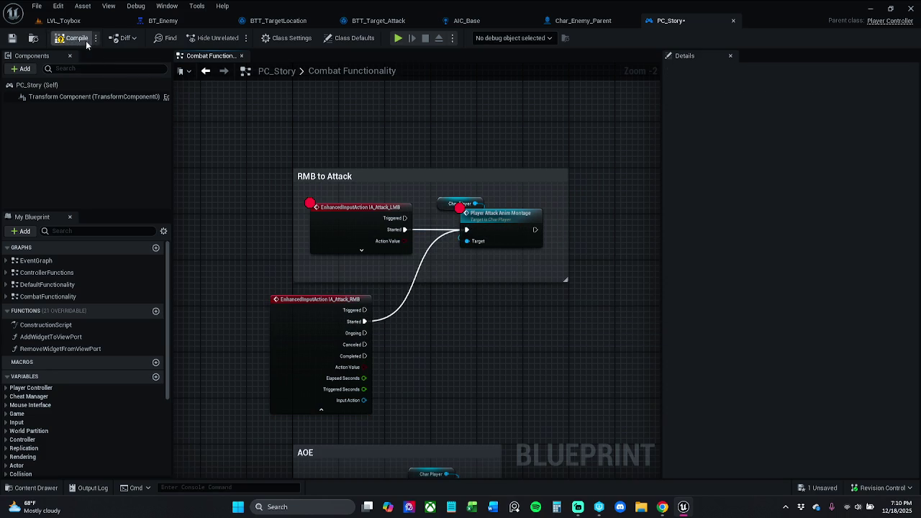
Save PC_Story, then start a Play-In-Editor test of LVL_Toybox and trigger an attack
left_click(13, 38)
left_click(63, 20)
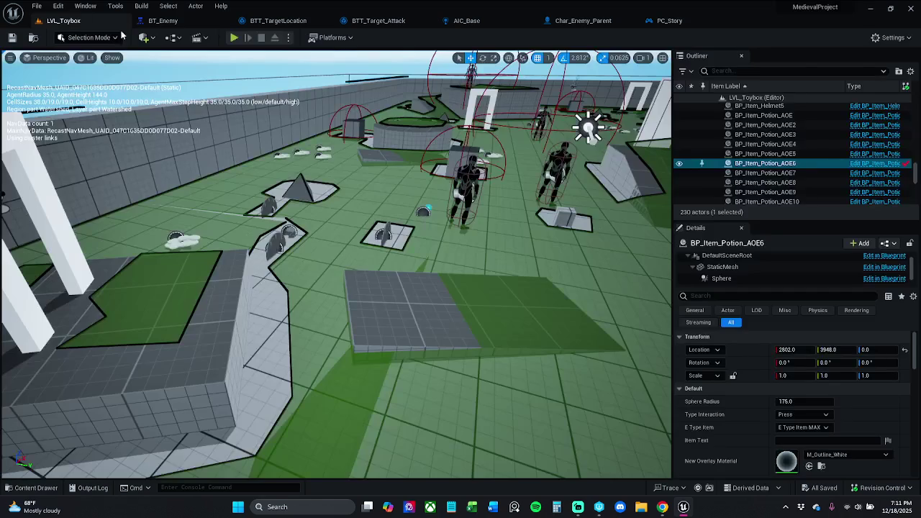
left_click(234, 37)
left_click(338, 264)
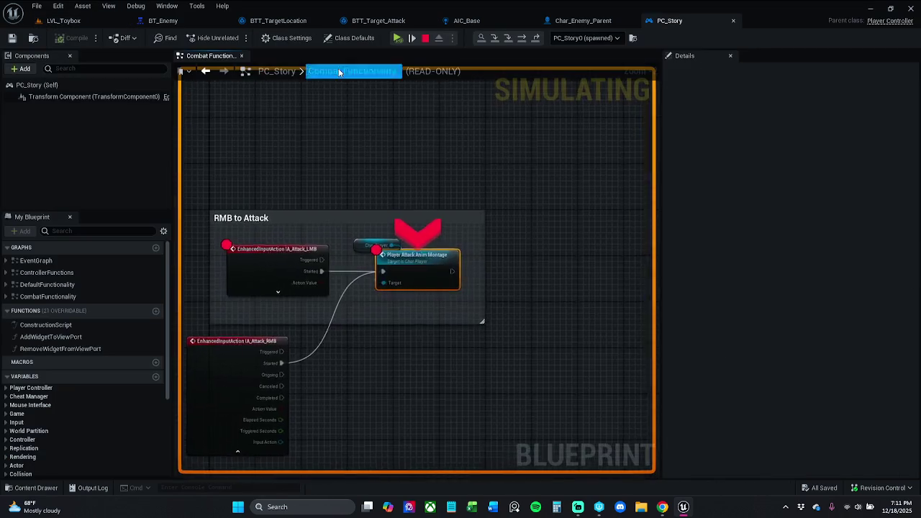
Resume from the breakpoint, attack again, stop the play session, and bring up the Content Drawer
left_click(398, 38)
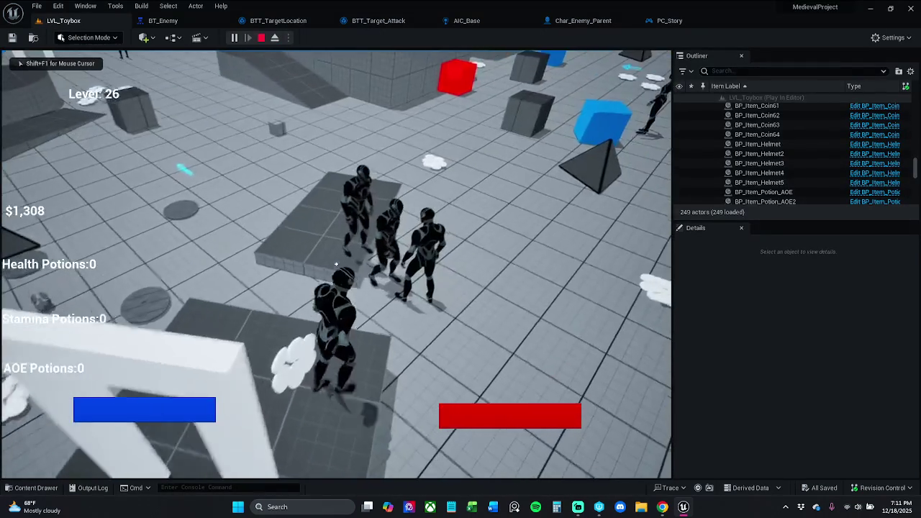
left_click(337, 264)
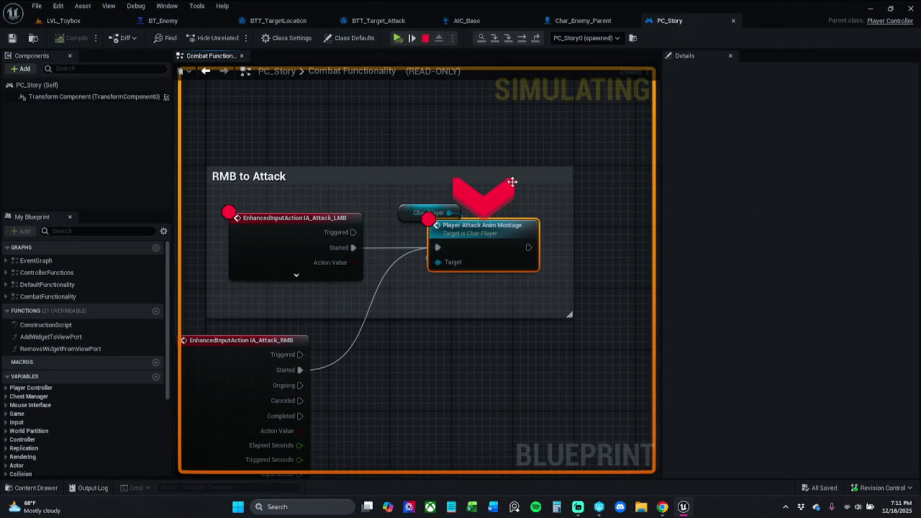
left_click(426, 38)
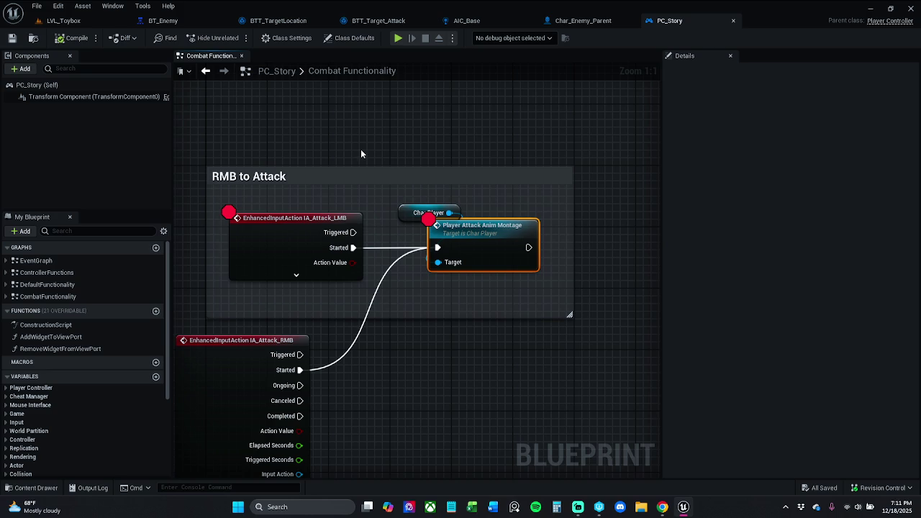
left_click(34, 488)
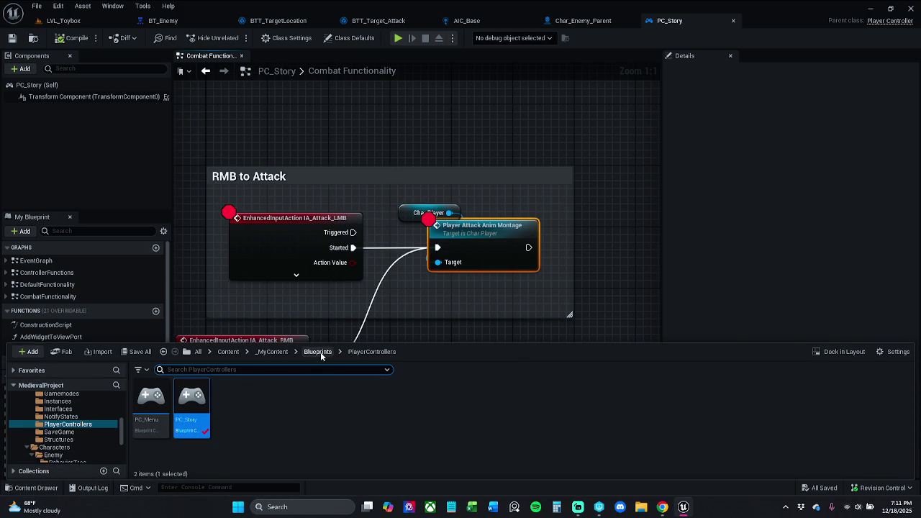
Browse to _MyContent/Inputs and open the IMC_Combat mapping context
left_click(272, 352)
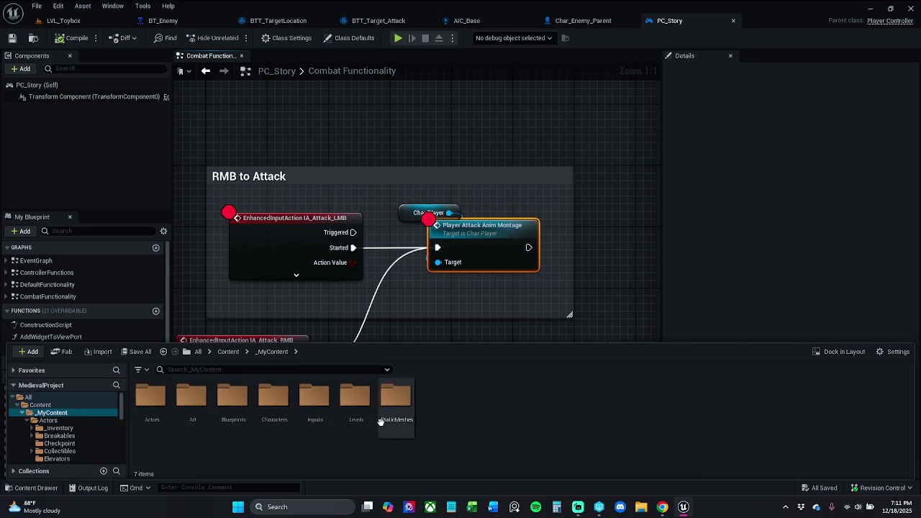
left_click(315, 407)
double_click(315, 415)
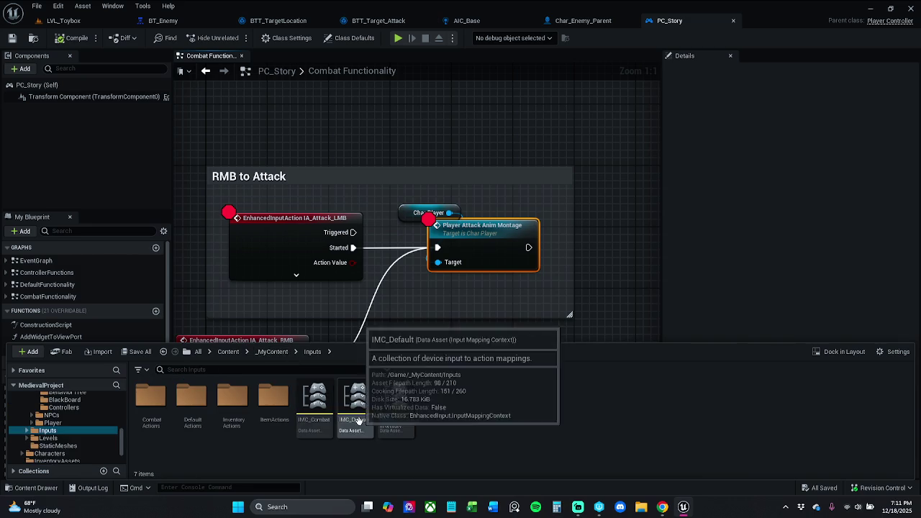
double_click(321, 431)
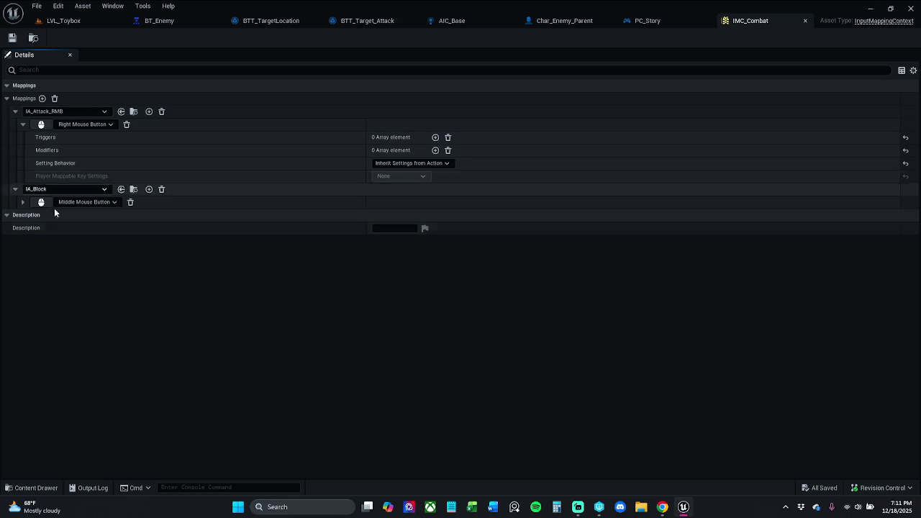
Inspect the IMC_Default and IMC_Inventory mapping contexts, then close their editors
left_click(27, 488)
double_click(355, 445)
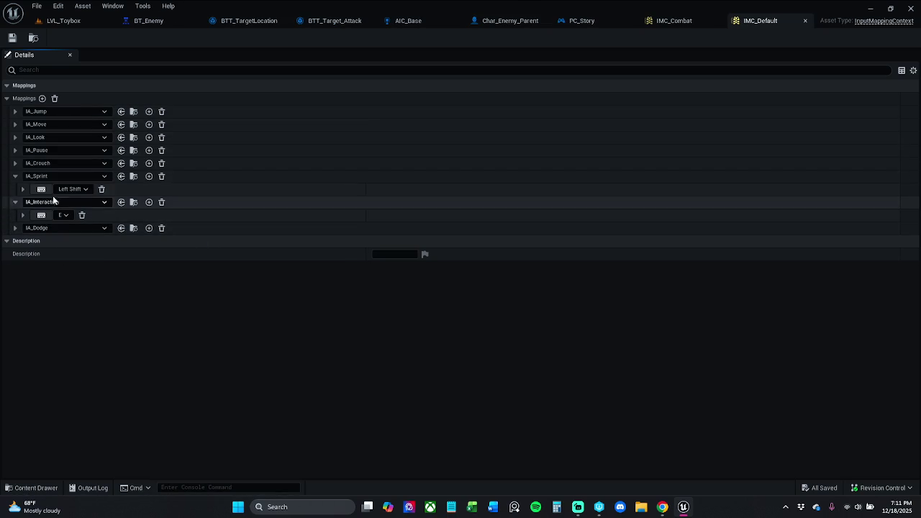
left_click(32, 488)
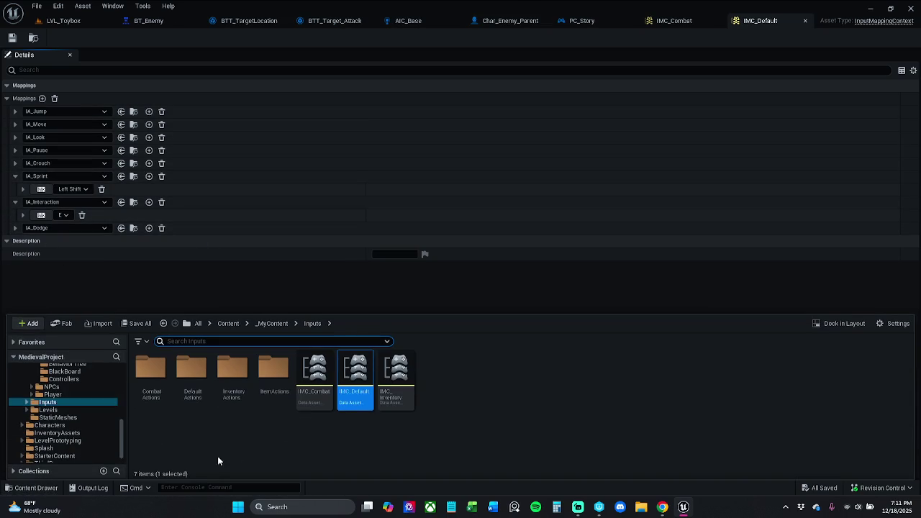
double_click(388, 401)
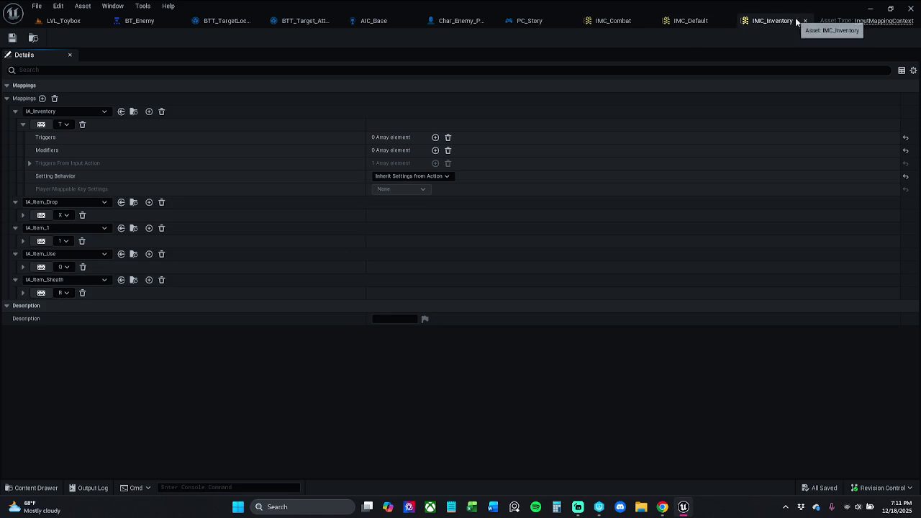
left_click(727, 20)
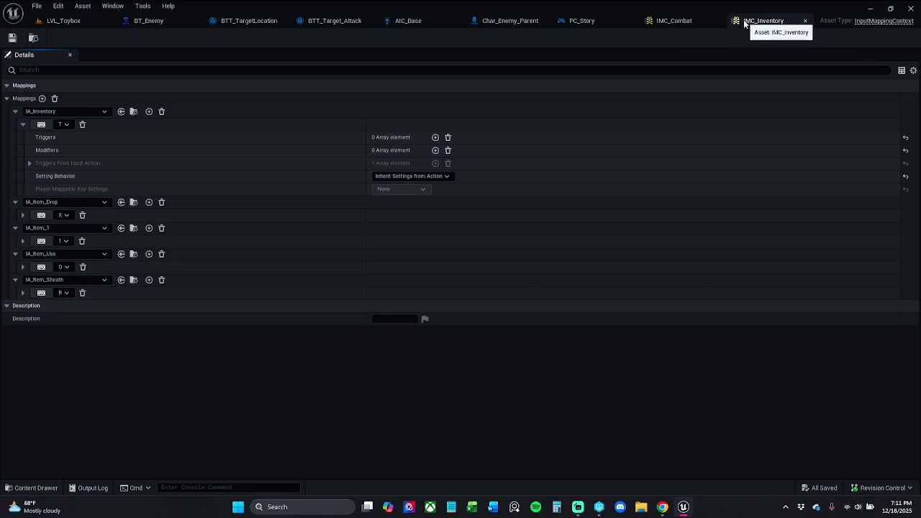
left_click(806, 21)
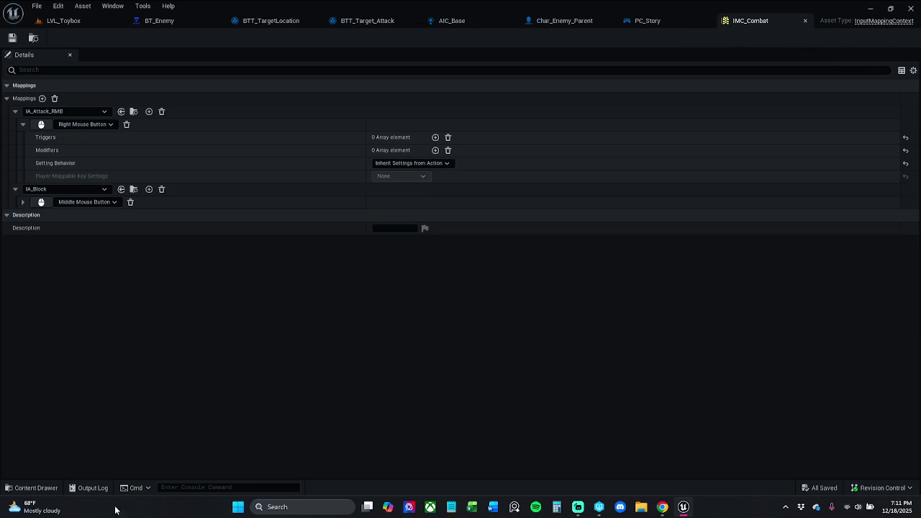
Look inside the ItemActions folder, then reopen and close IMC_Default
left_click(36, 483)
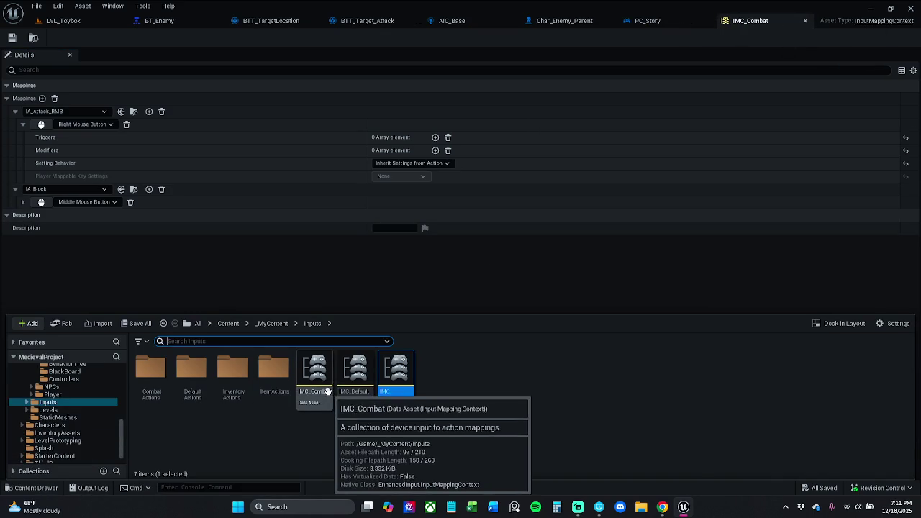
double_click(279, 392)
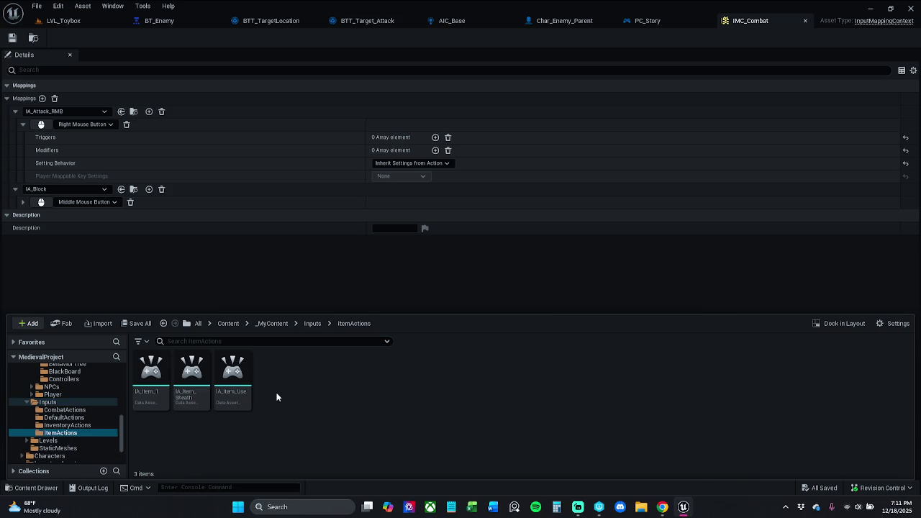
left_click(317, 324)
double_click(356, 374)
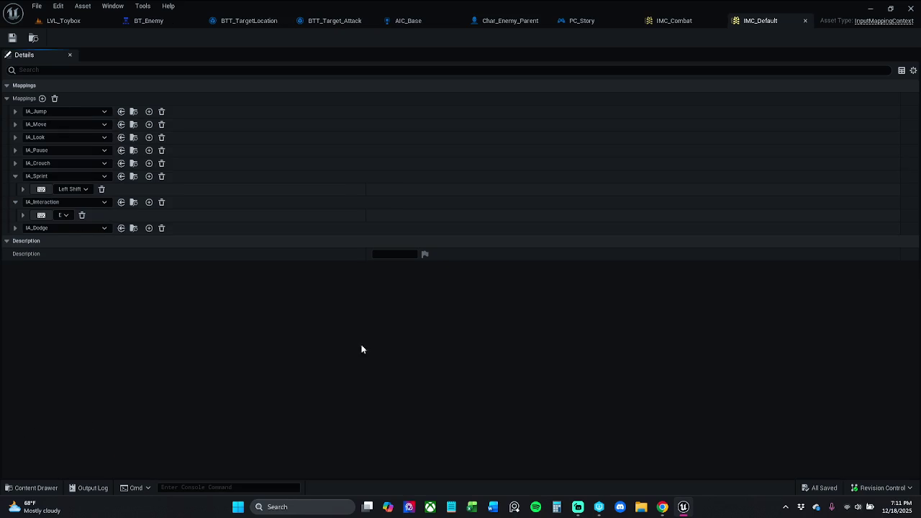
left_click(805, 20)
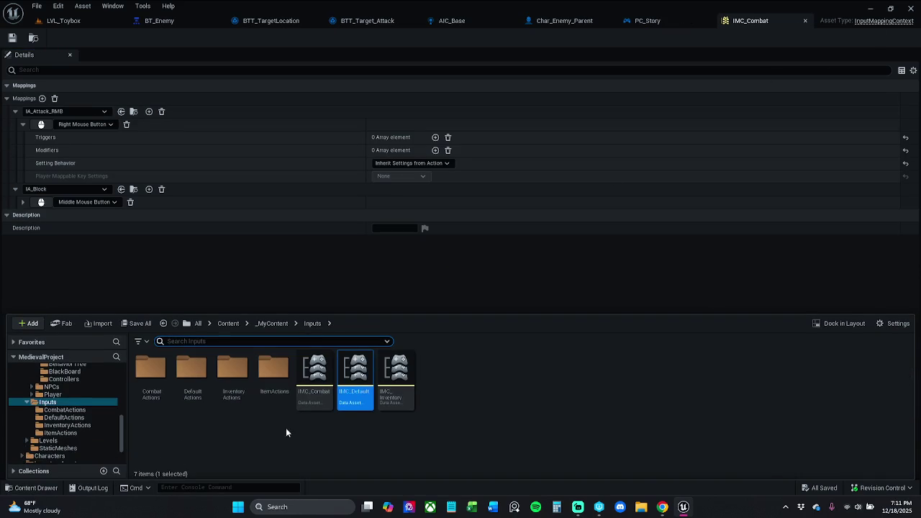
Check the CombatActions, DefaultActions, InventoryActions and ItemActions folders, then select IMC_Combat and hide the drawer
double_click(152, 380)
left_click(312, 324)
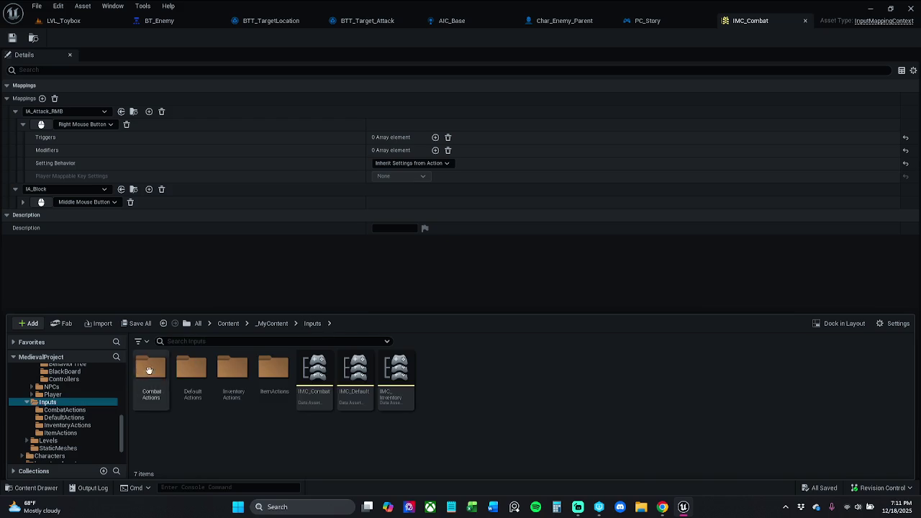
double_click(193, 370)
left_click(321, 324)
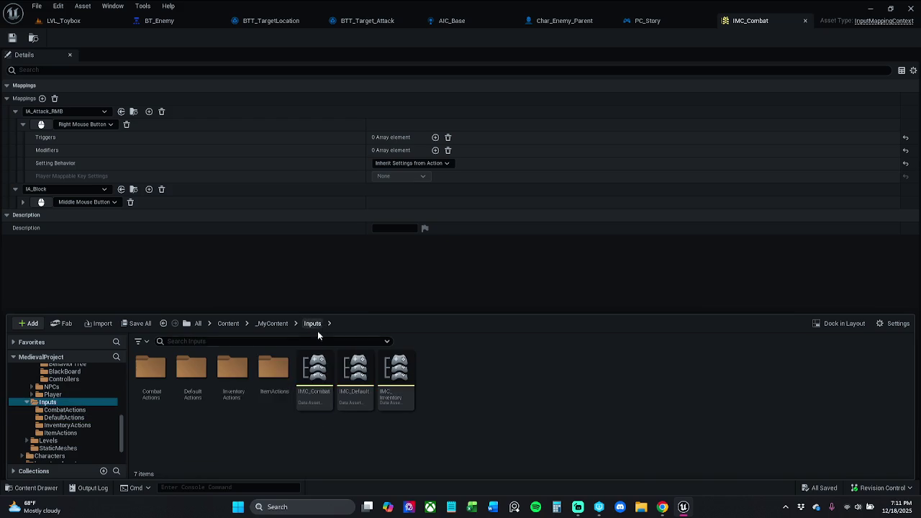
double_click(233, 381)
left_click(313, 324)
double_click(274, 370)
left_click(315, 324)
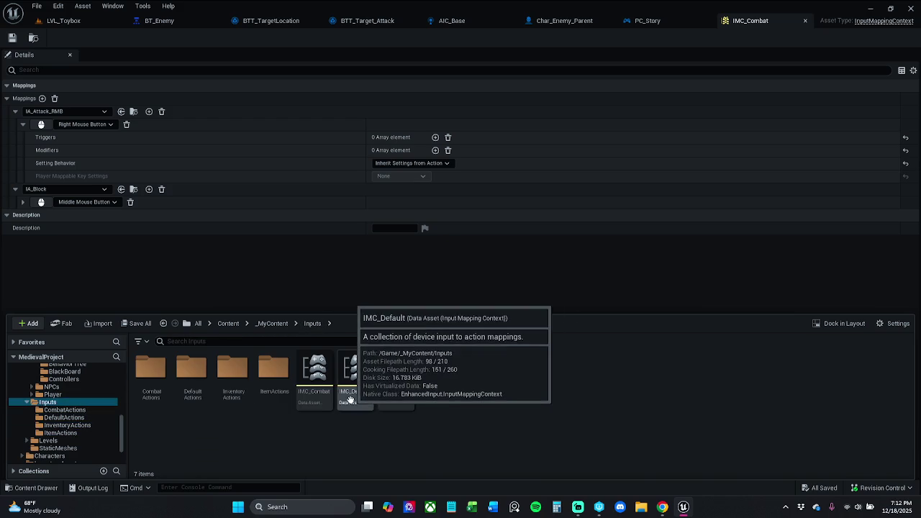
left_click(315, 374)
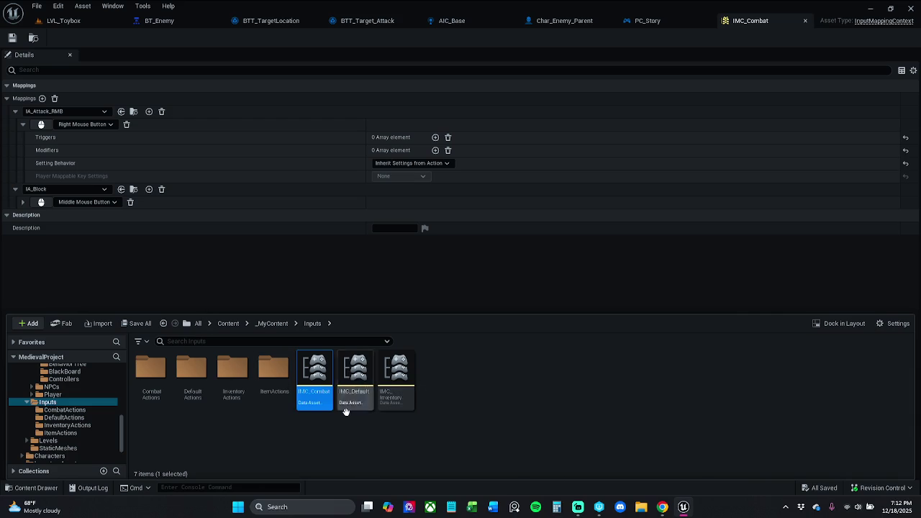
left_click(271, 281)
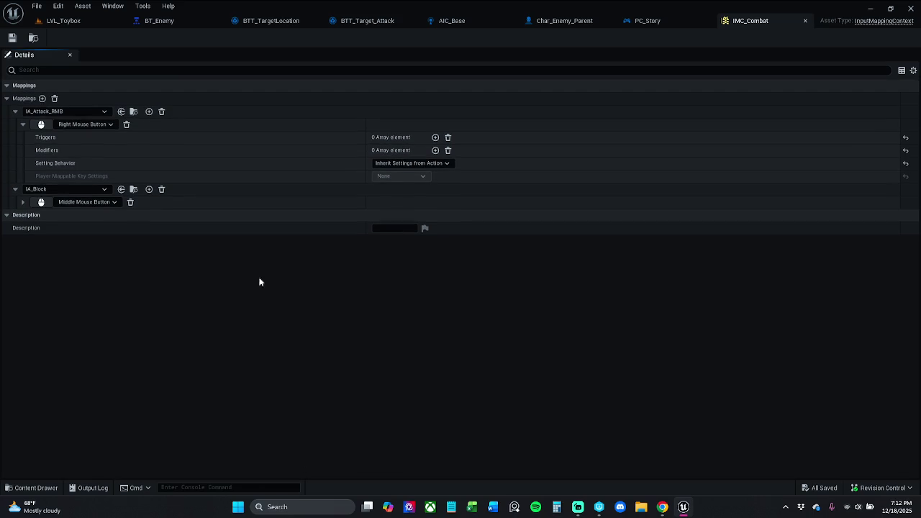
Add an IA_Attack_LMB mapping on Left Mouse Button to IMC_Combat, placed above IA_Block
left_click(42, 98)
left_click(16, 215)
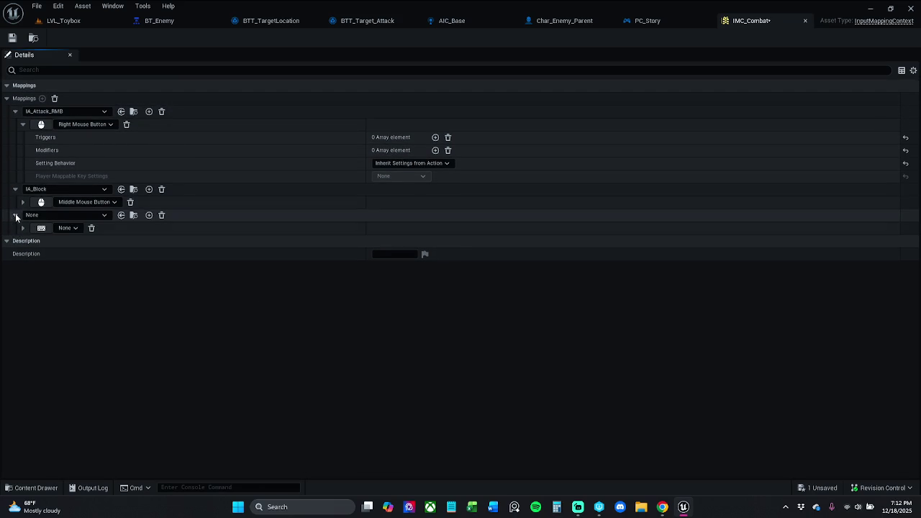
left_click(51, 213)
left_click(115, 343)
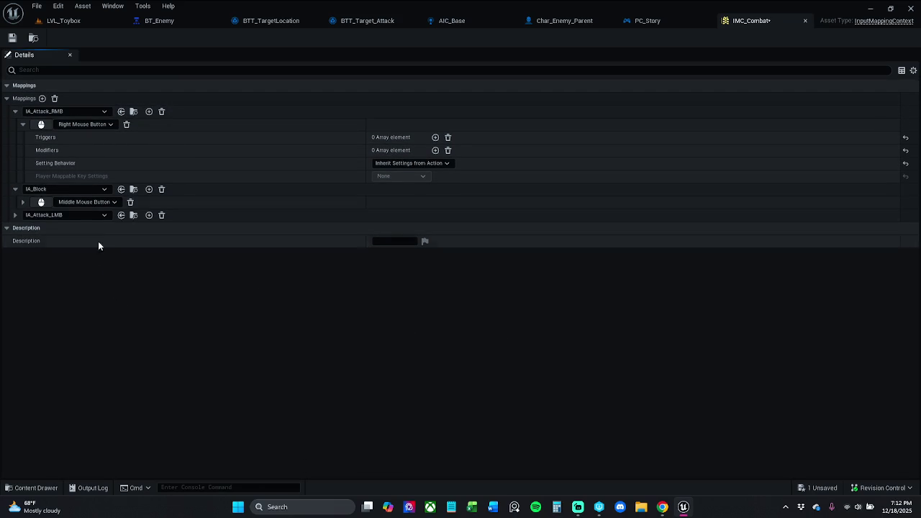
left_click(104, 215)
left_click(15, 215)
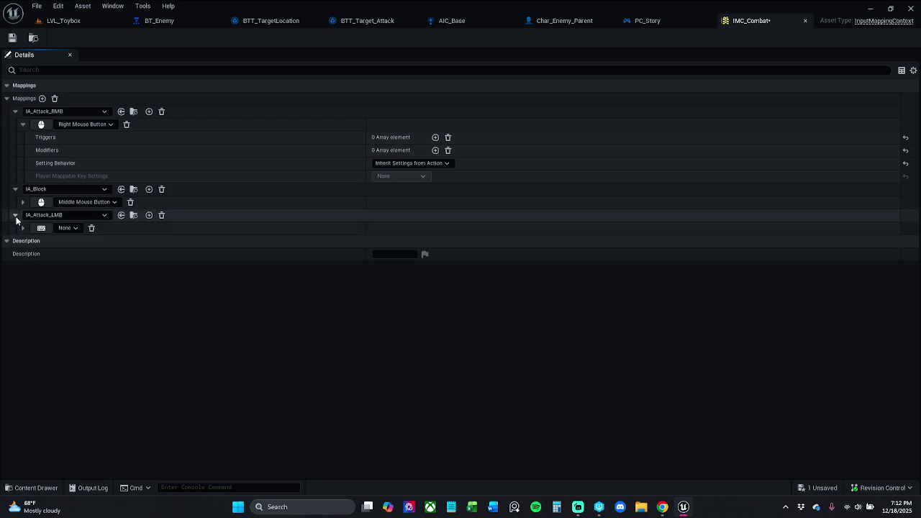
left_click(41, 227)
left_click(90, 328)
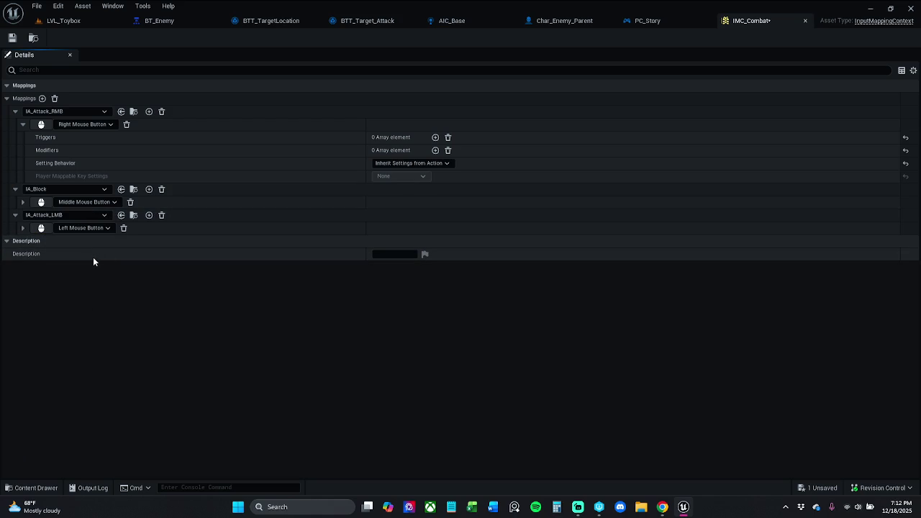
left_click_drag(11, 213, 16, 121)
Rebind IA_Block to the R key and save IMC_Combat after checking it out
left_click(22, 201)
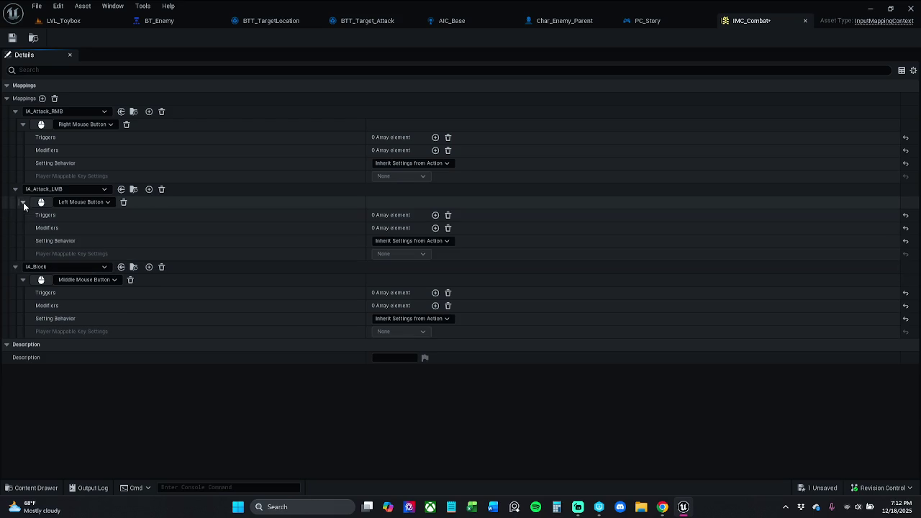
left_click(24, 280)
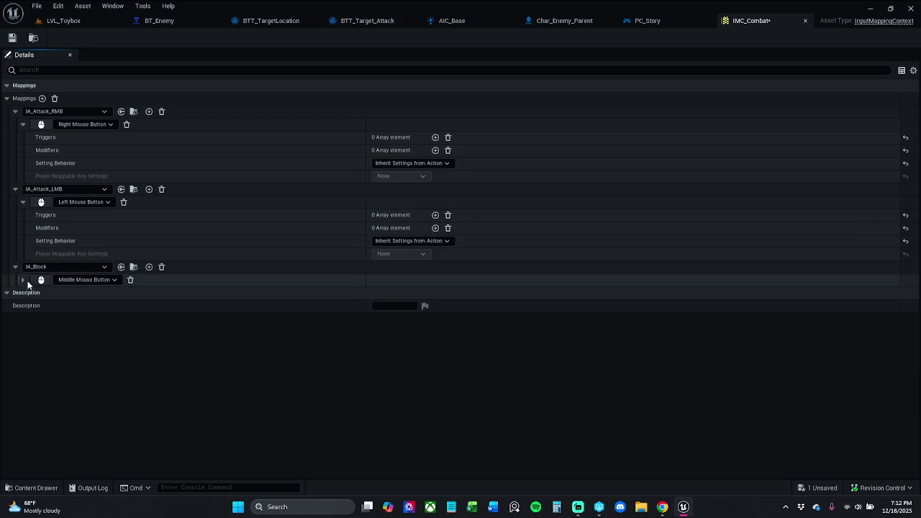
left_click(24, 281)
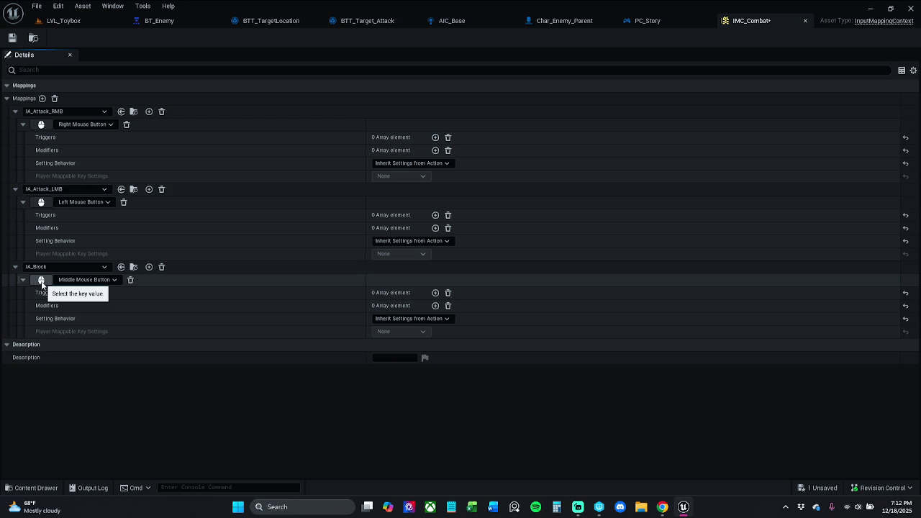
left_click(41, 281)
key("r")
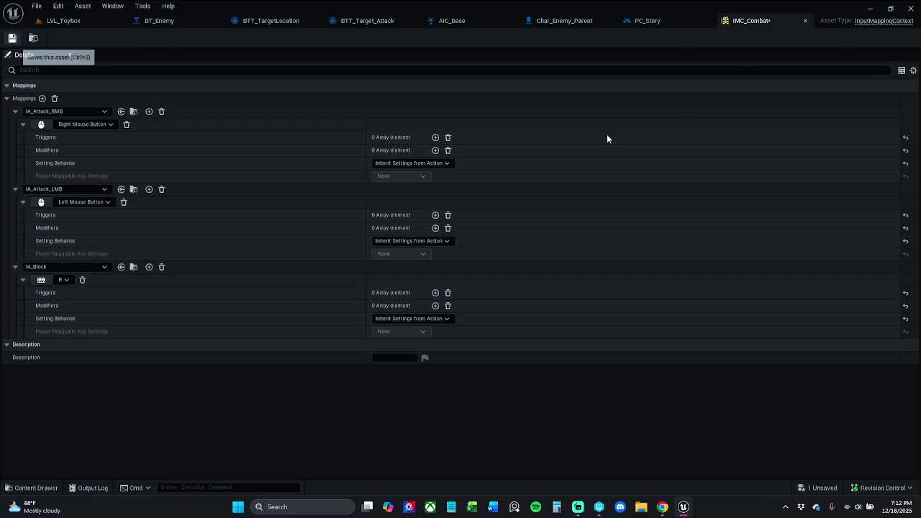
key("ctrl+s")
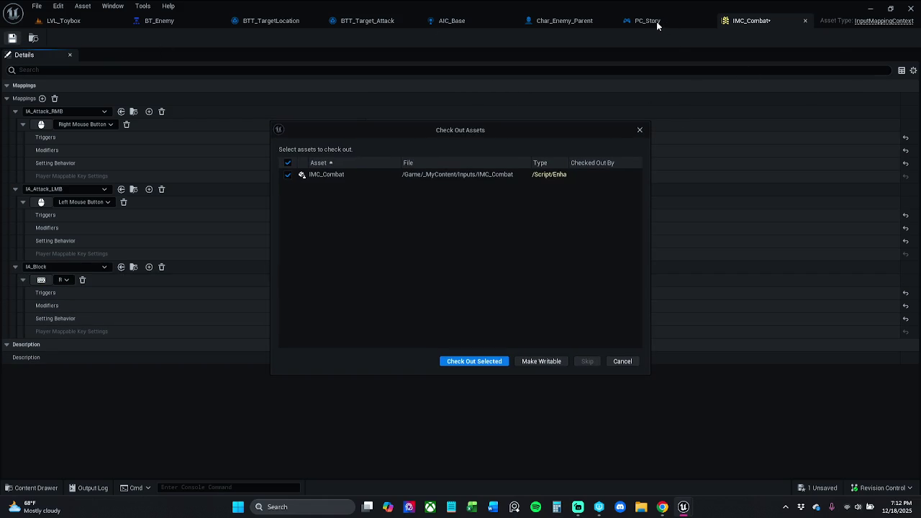
left_click(478, 361)
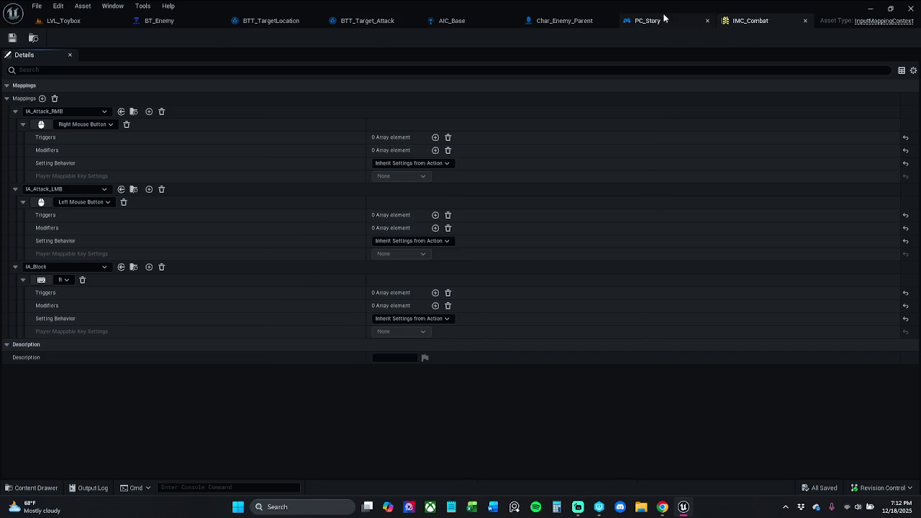
Play-test LVL_Toybox in the editor to try the new attack binding
left_click(651, 21)
scroll(355, 251, "down", 3)
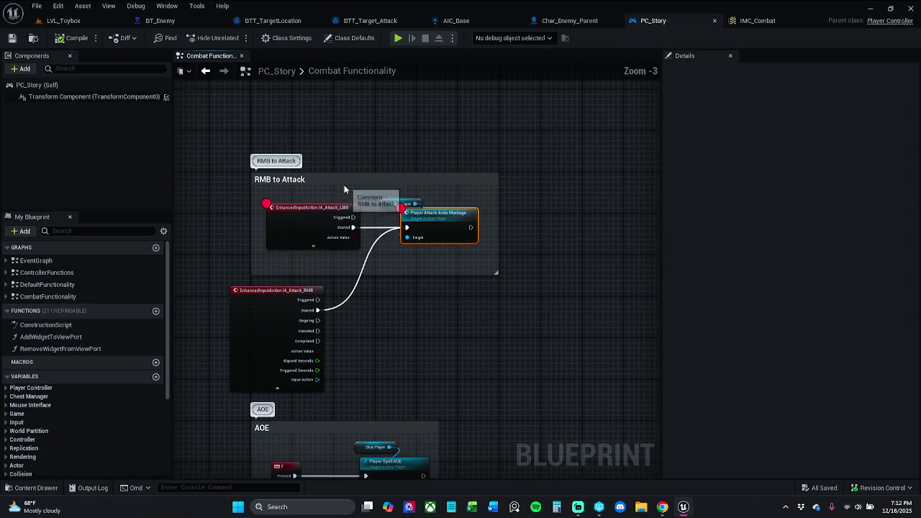
left_click(64, 20)
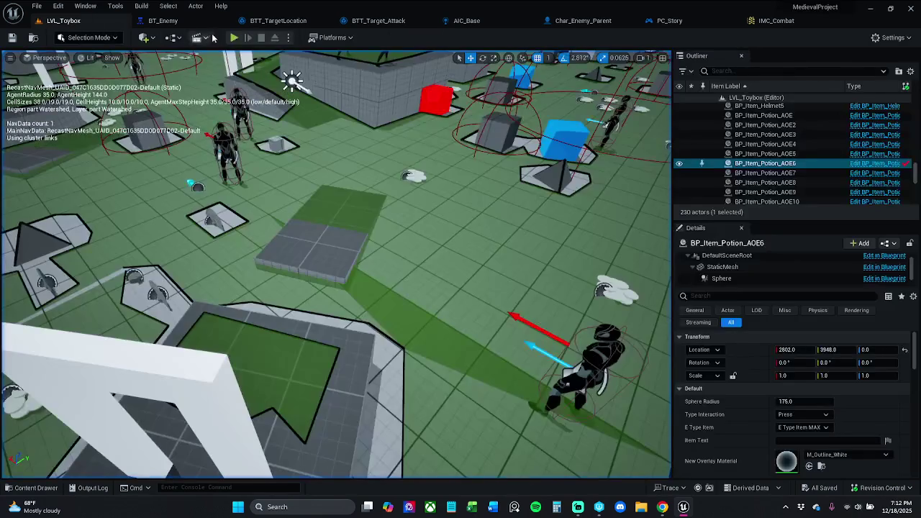
left_click(234, 38)
left_click(337, 264)
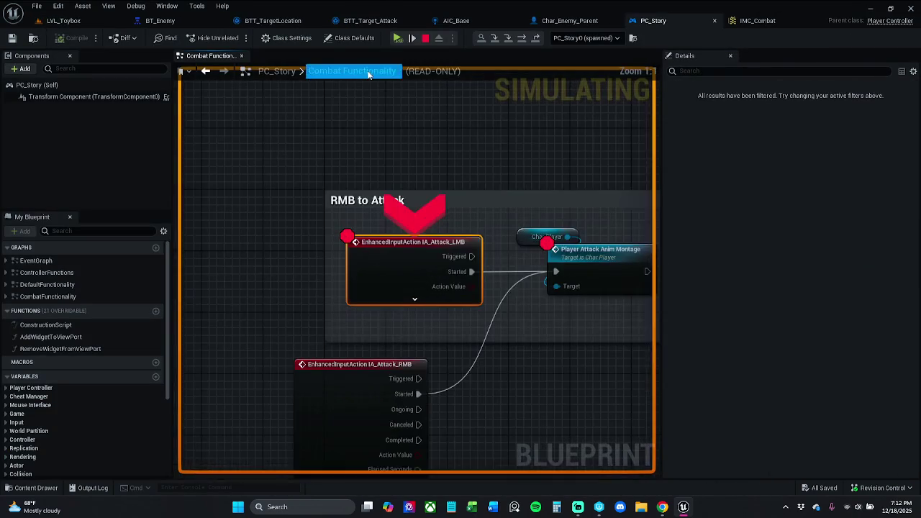
key("Escape")
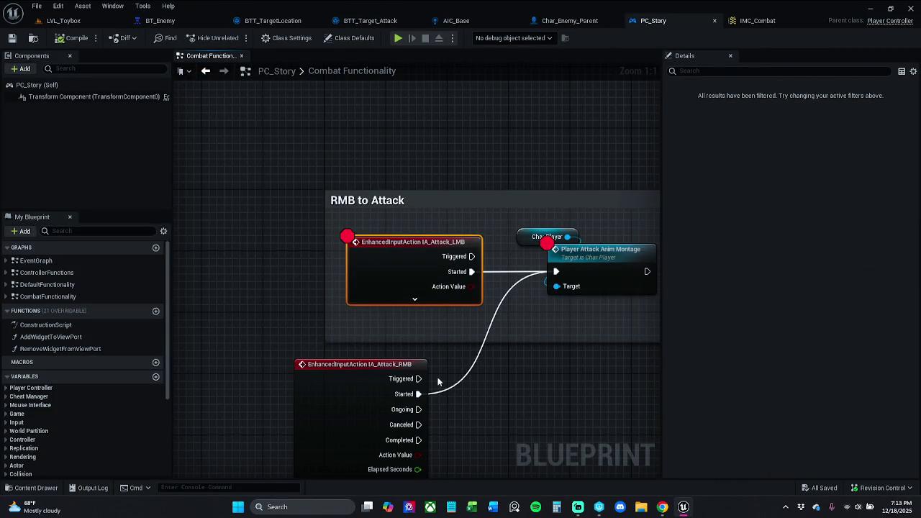
Delete the IA_Attack_RMB event node and select the LMB attack event and montage nodes
left_click(320, 401)
key("Delete")
mouse_move(384, 382)
left_mouse_down()
mouse_move(455, 384)
mouse_move(590, 272)
left_mouse_up()
right_click(600, 274)
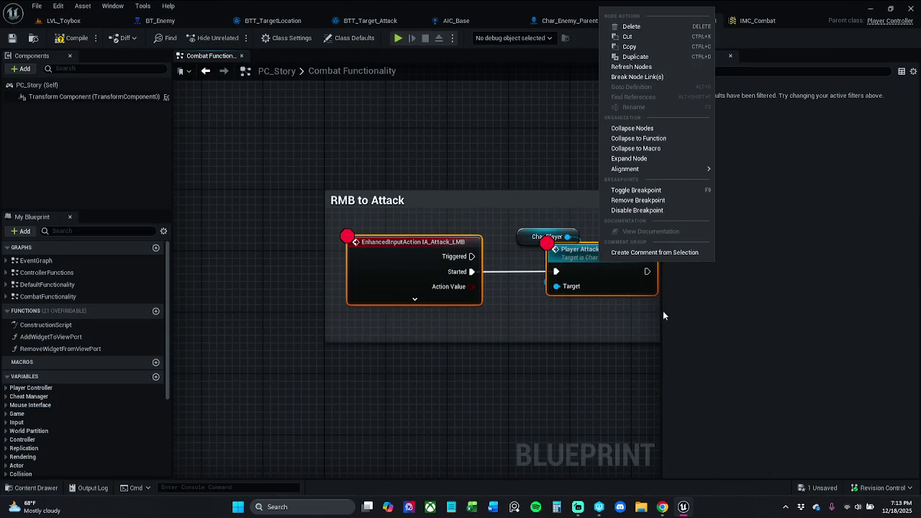
left_click(627, 192)
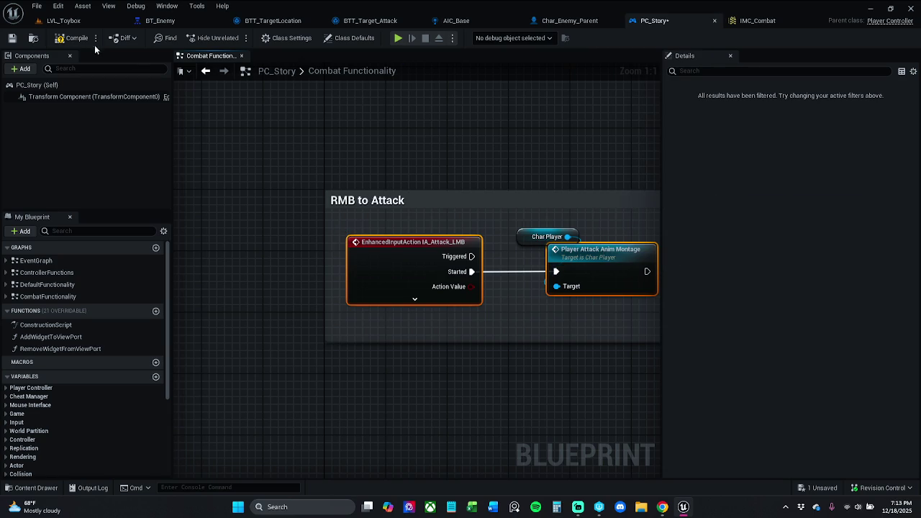
Rename the 'RMB to Attack' comment to 'LMB to Attack' and save PC_Story
left_click(375, 200)
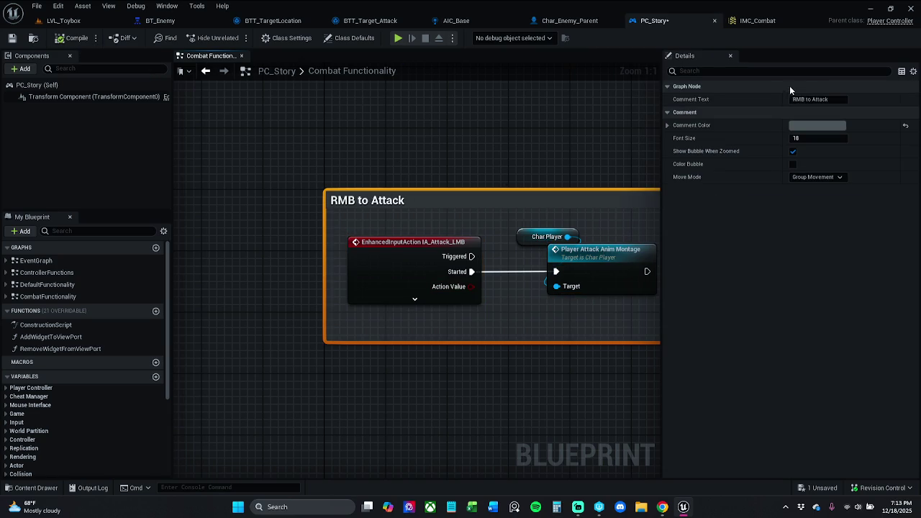
left_click(814, 99)
key("Right")
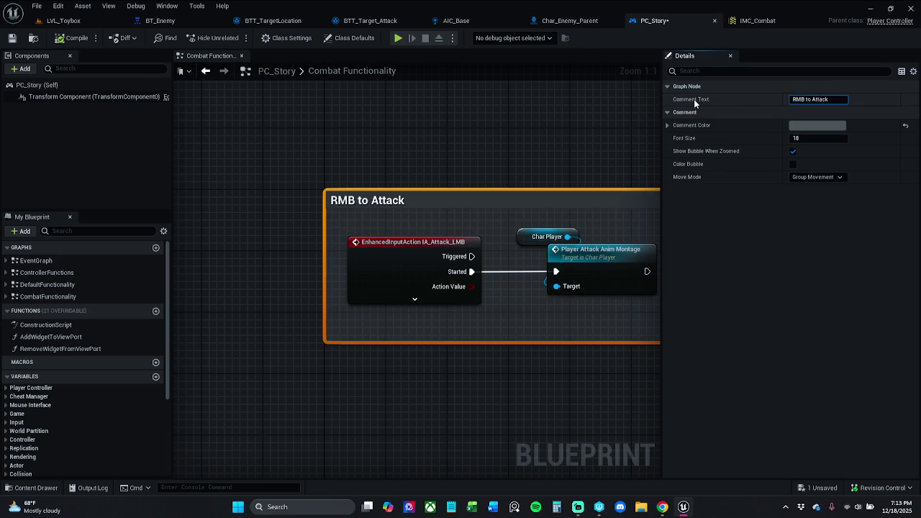
key("Delete")
type("L")
key("Return")
key("ctrl+s")
Change the attack comment to '[LMB] to Attack'
scroll(401, 154, "down", 7)
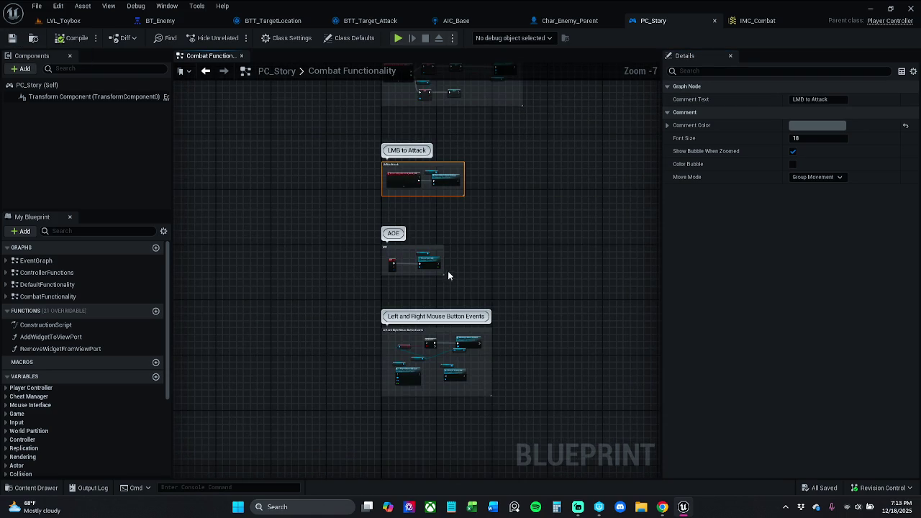
scroll(447, 276, "down", 5)
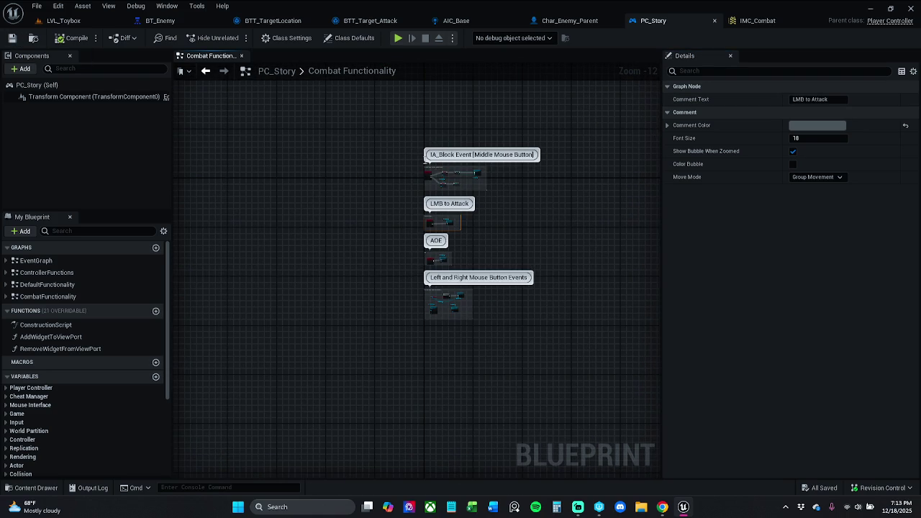
double_click(491, 155)
double_click(484, 155)
left_click(481, 170)
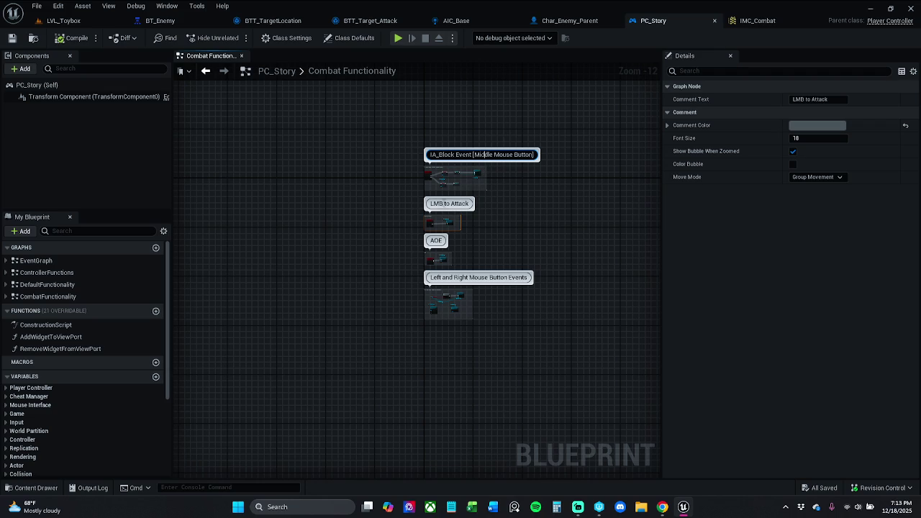
double_click(436, 203)
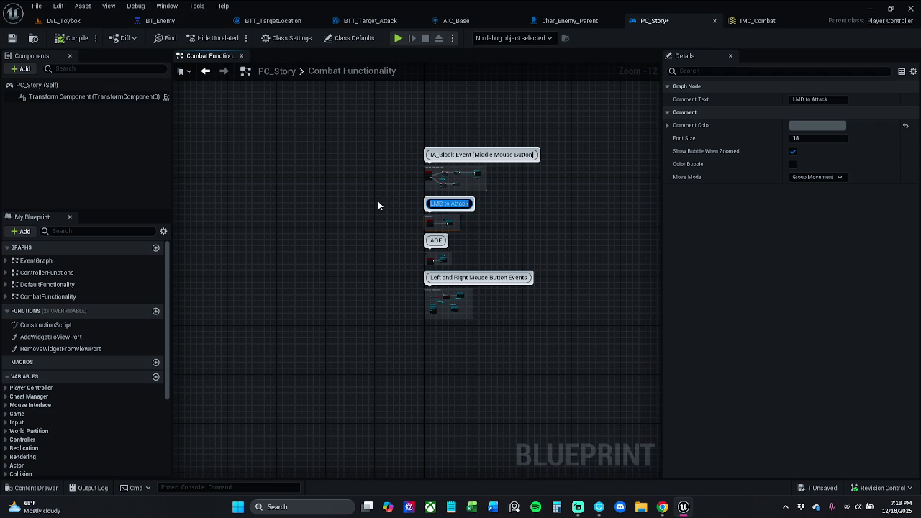
key("Home")
type("]")
key("Return")
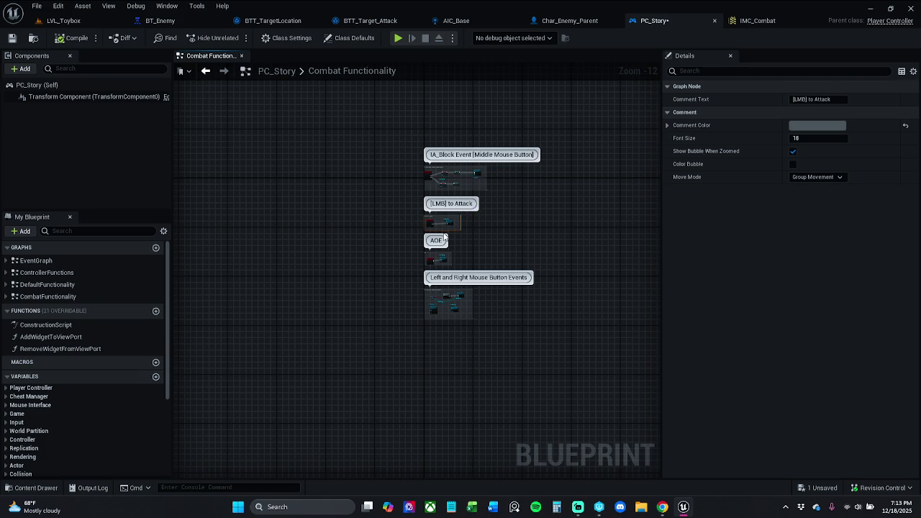
Rewrite the IA_Block Event comment as '[Middle Mouse Button] Block'
left_click(469, 156)
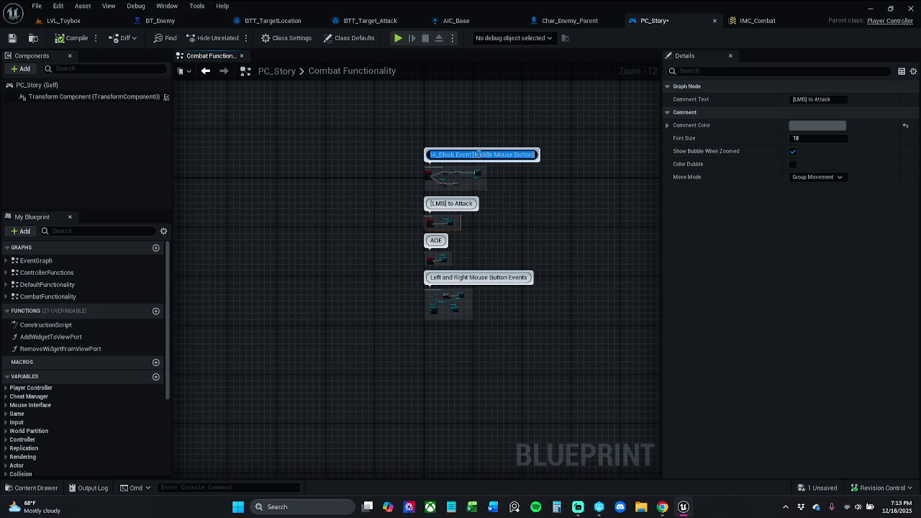
key("Return")
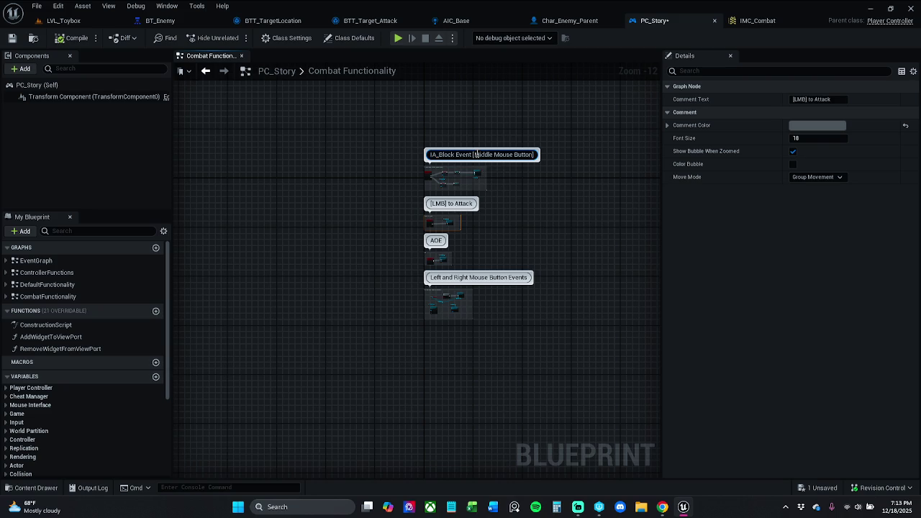
key("BackSpace")
key("BackSpace")
key("BackSpace")
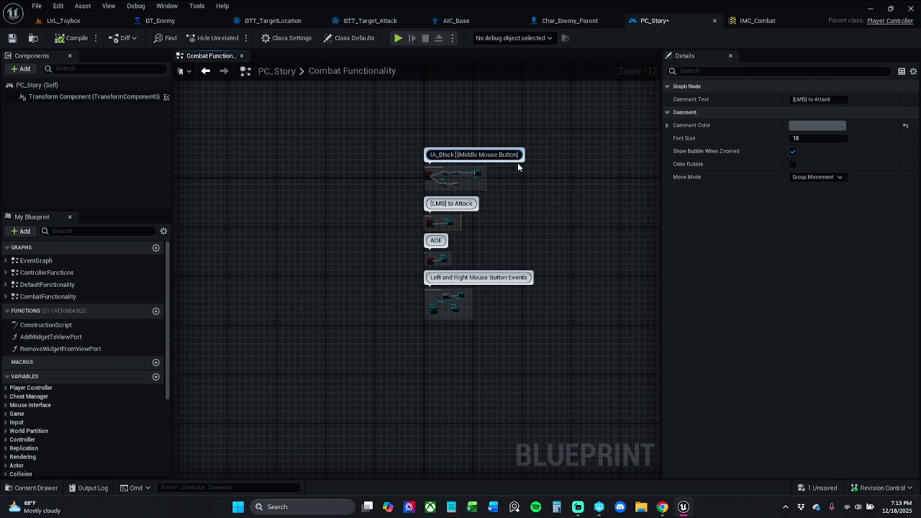
key("BackSpace")
key("BackSpace")
key("BackSpace")
key("BackSpace")
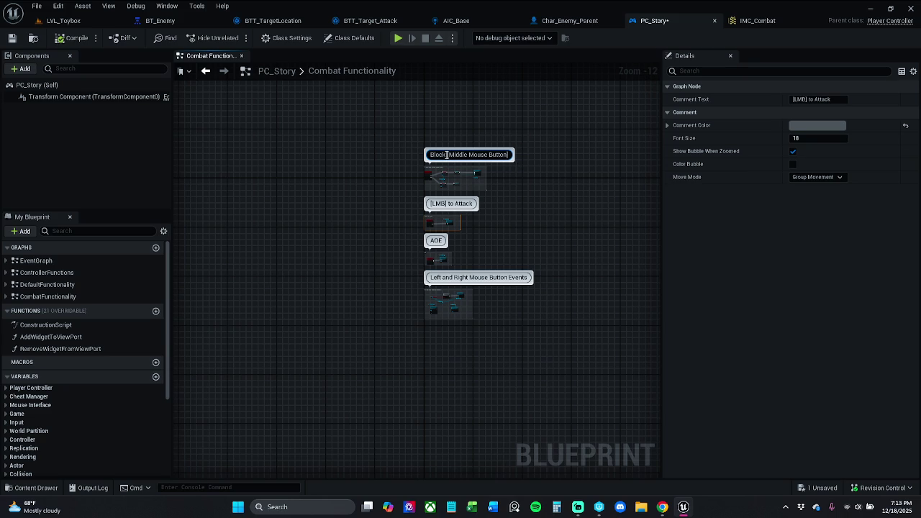
left_click_drag(447, 155, 533, 155)
key("BackSpace")
left_click_drag(457, 158, 414, 156)
key("Left")
type("[Middle Mouse Button]")
key("shift+Home")
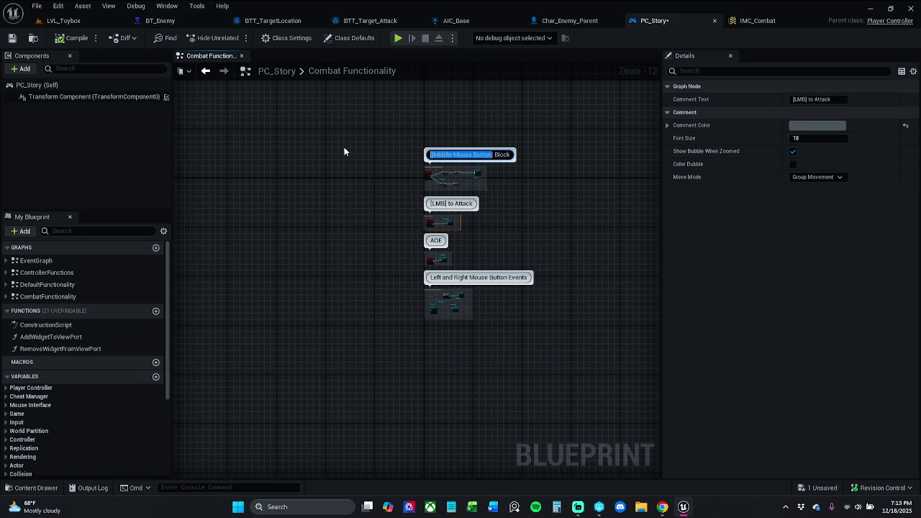
key("End")
key("Return")
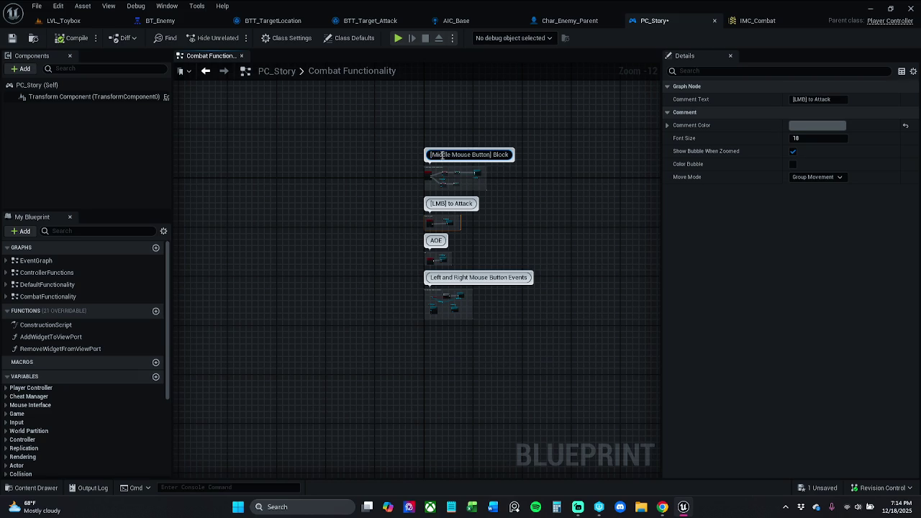
Change the block comment to '[R Key] Block' and save PC_Story
left_click_drag(431, 155, 472, 155)
type("R")
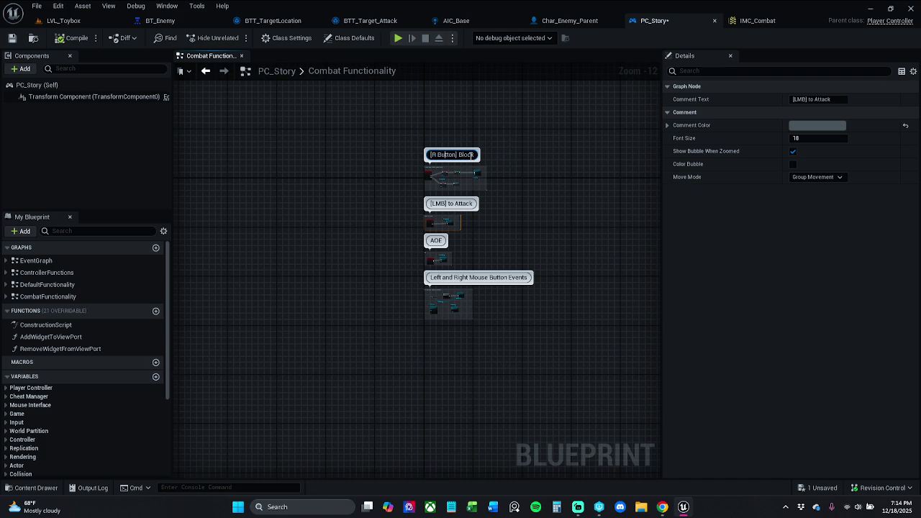
key("BackSpace")
key("BackSpace")
key("BackSpace")
type("key")
key("BackSpace")
key("BackSpace")
key("BackSpace")
type("Key")
key("Return")
left_click(11, 37)
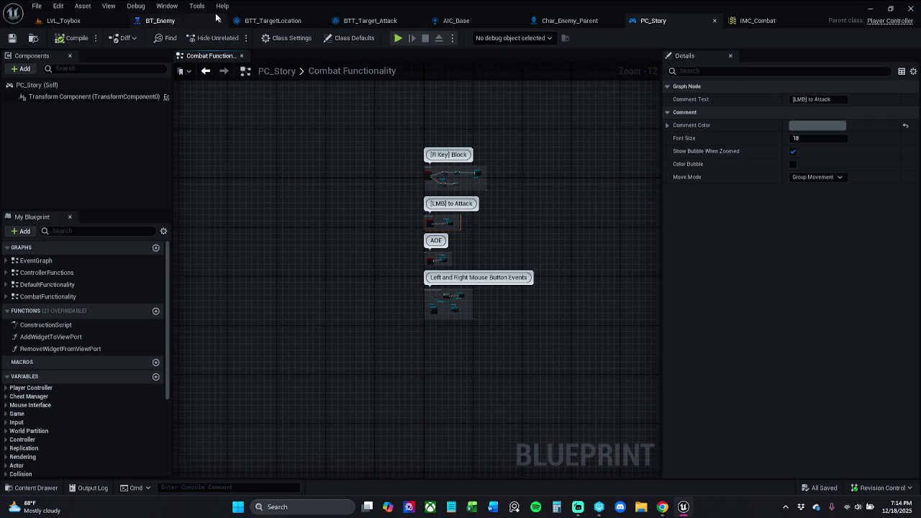
left_click(63, 20)
Run a quick play test, moving the character forward with W
left_click(234, 37)
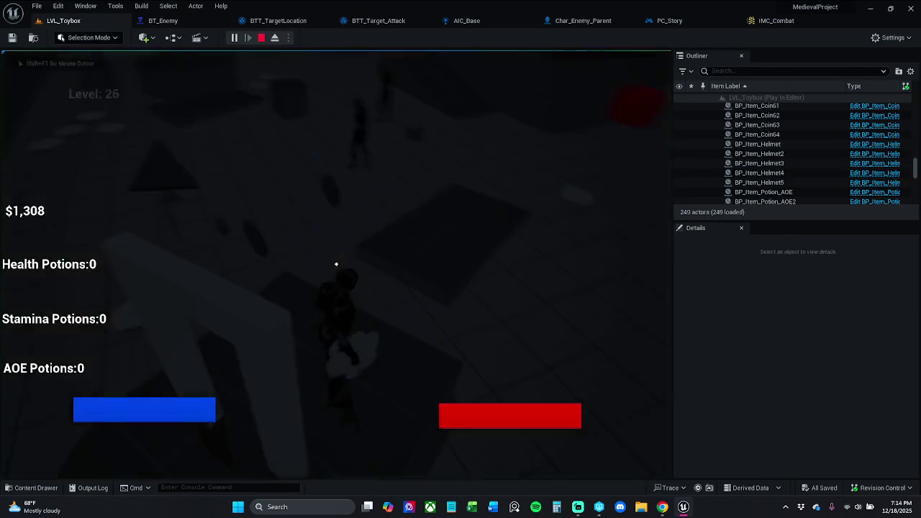
key("w")
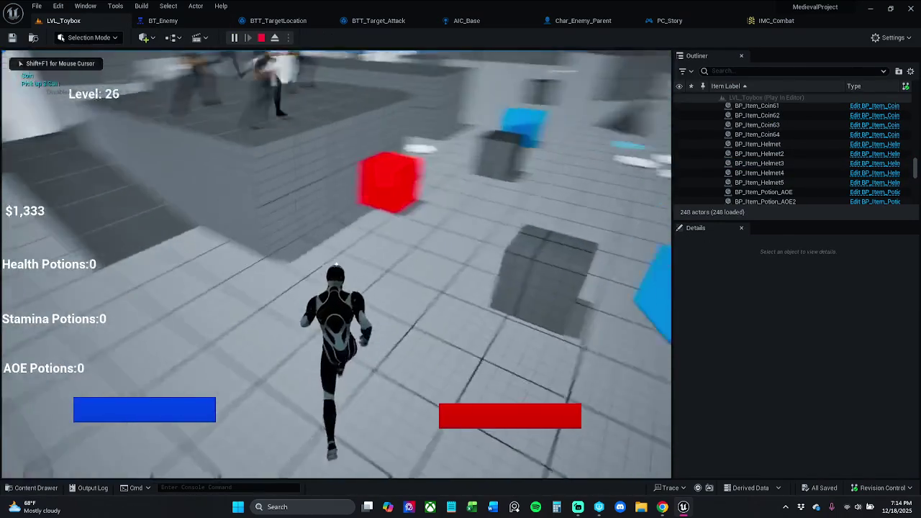
key("Escape")
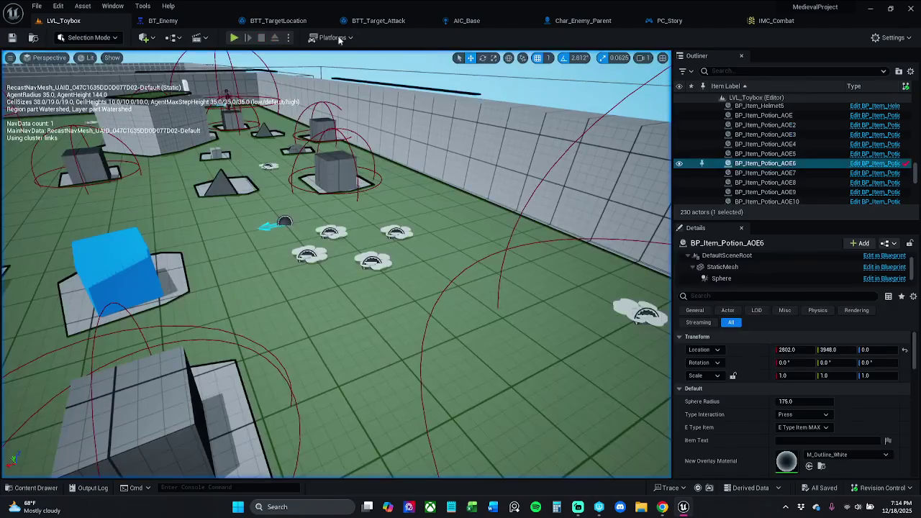
Frame the [R Key] Block and [LMB] to Attack groups in PC_Story's Combat Functionality graph
left_click(671, 20)
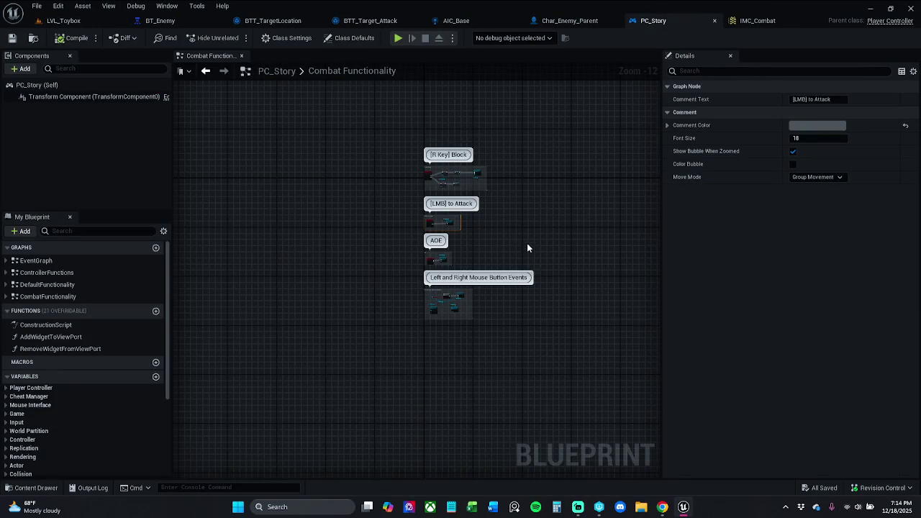
scroll(464, 227, "up", 2)
left_click(463, 223)
scroll(463, 223, "up", 8)
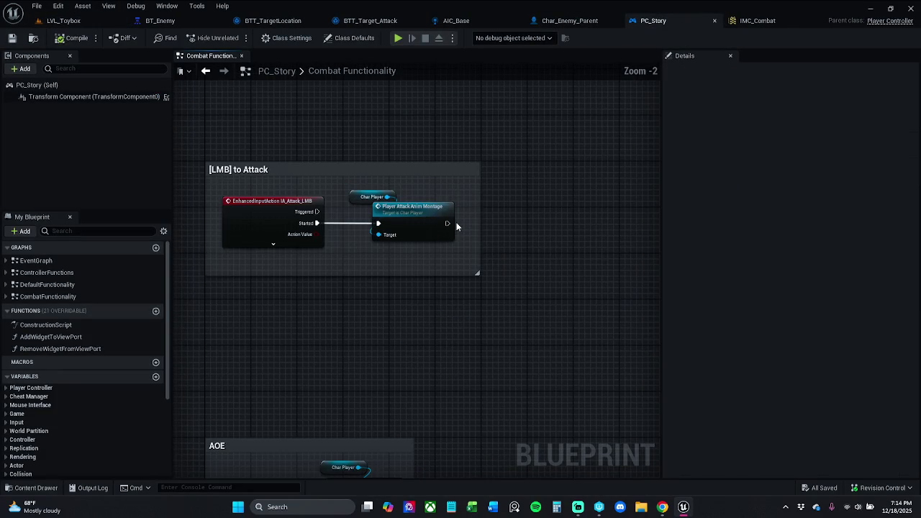
scroll(474, 189, "down", 5)
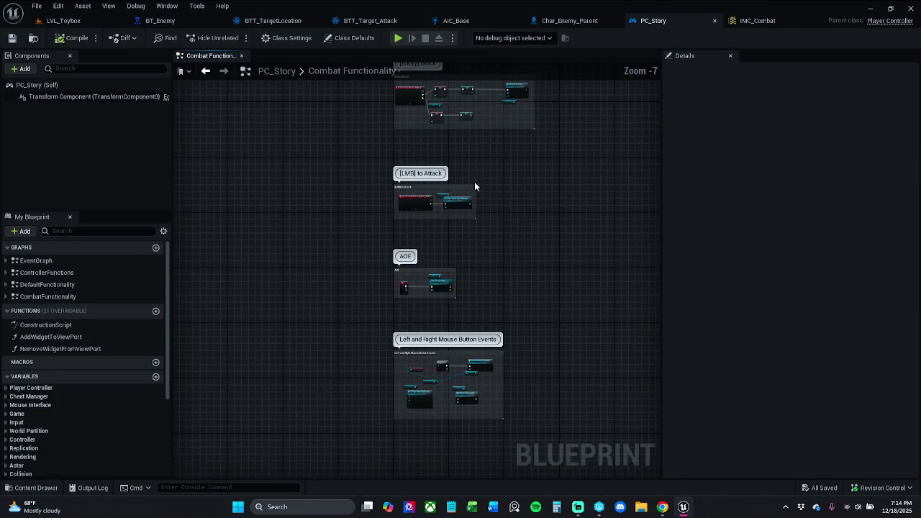
scroll(468, 194, "up", 5)
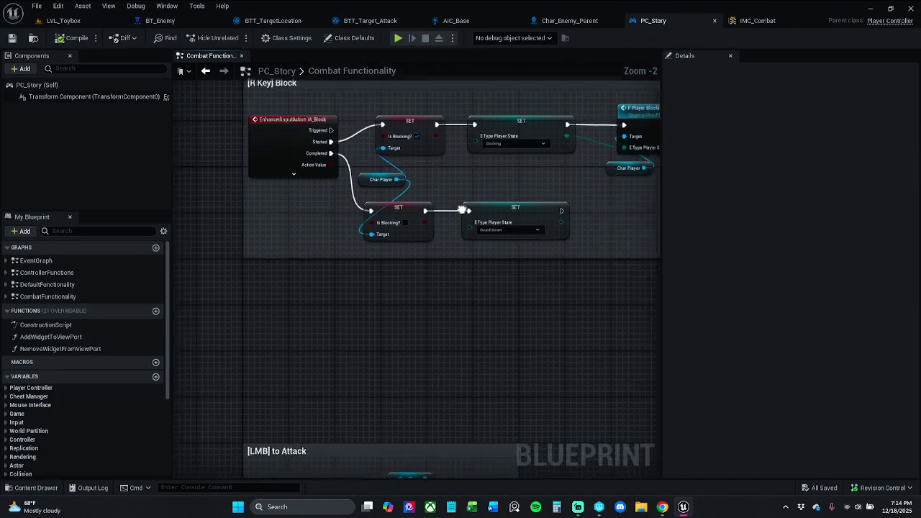
left_click_drag(449, 233, 338, 246)
Inspect F Player Blocking and AC_Health's F Health Damage Negated and Damage Recieved functions
double_click(516, 166)
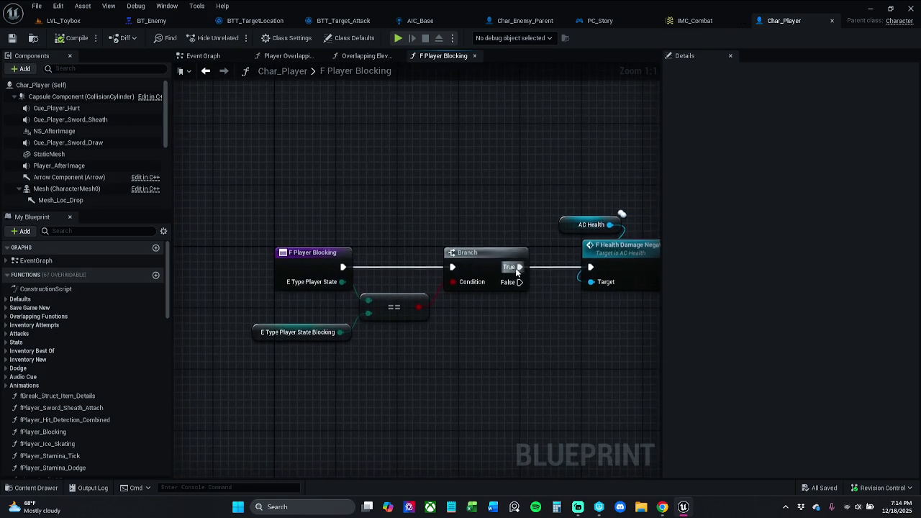
left_click(544, 258)
double_click(545, 257)
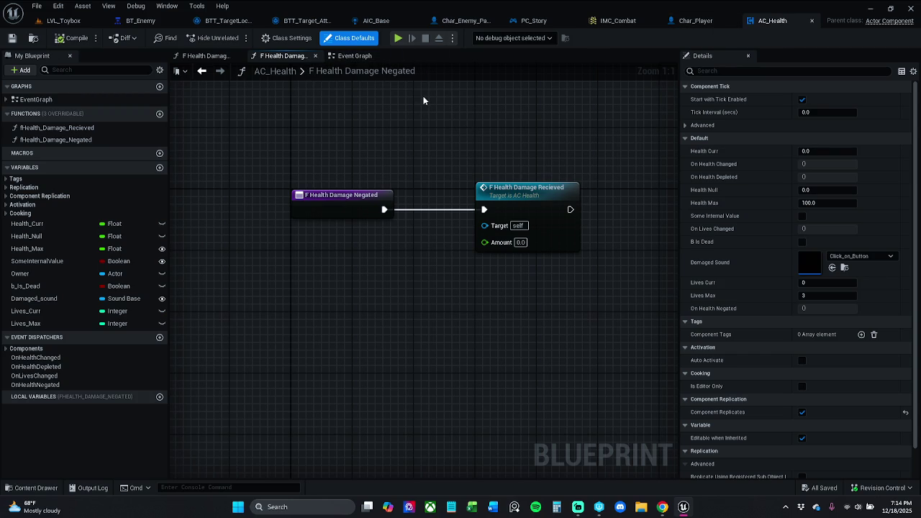
double_click(522, 188)
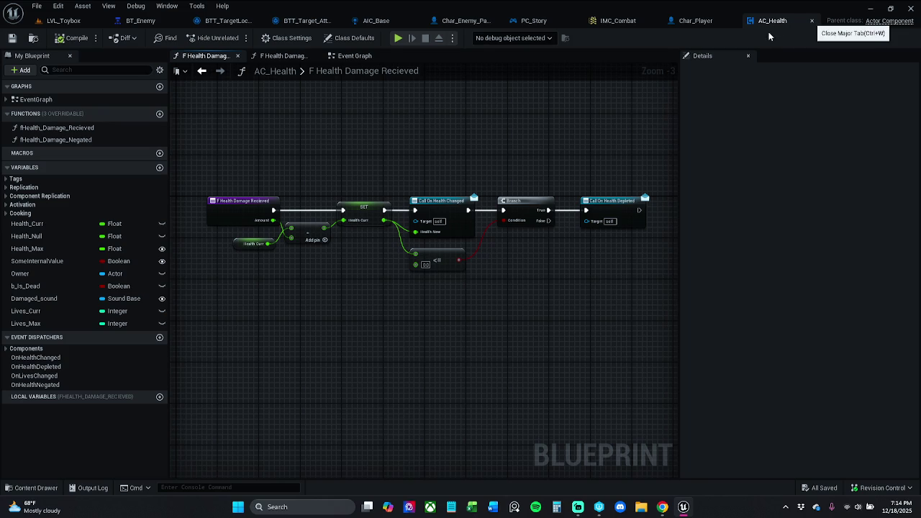
Close AC_Health, Char_Player and IMC_Combat, leaving the block release on Guard Down
left_click(812, 20)
left_click(832, 20)
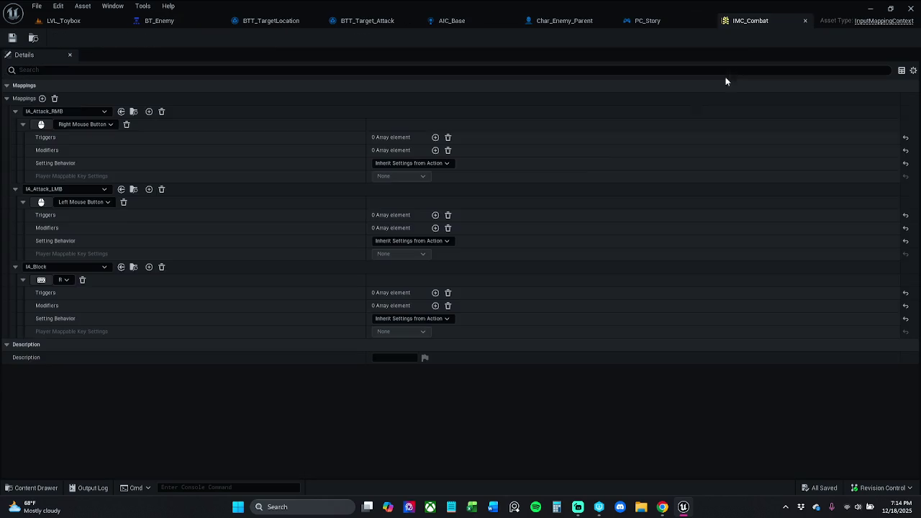
left_click(805, 20)
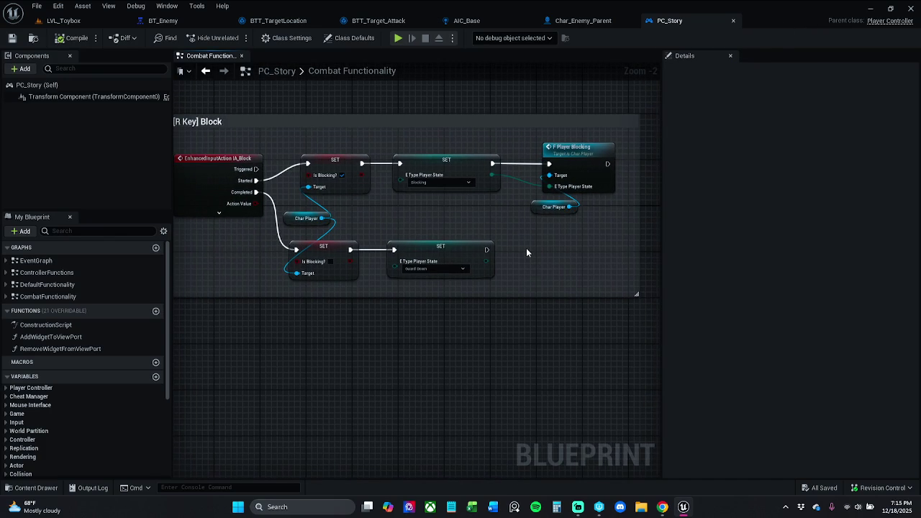
left_click(459, 269)
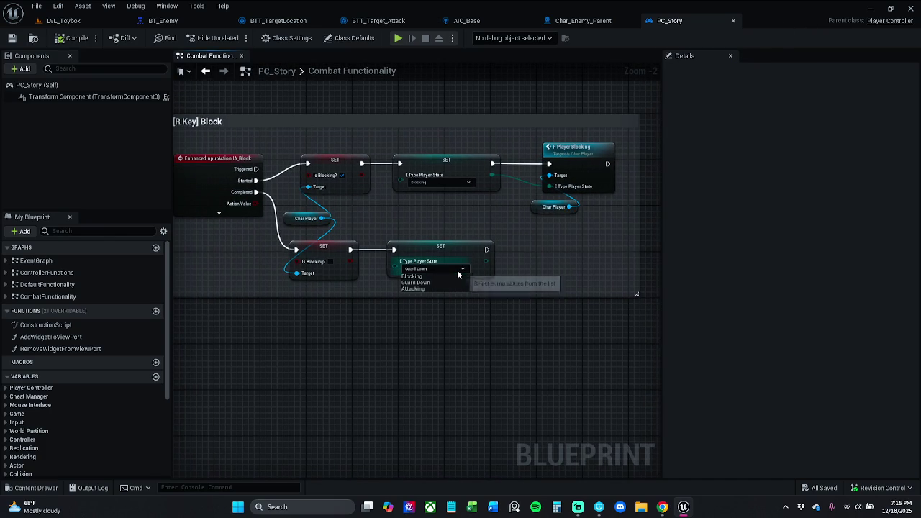
left_click(457, 271)
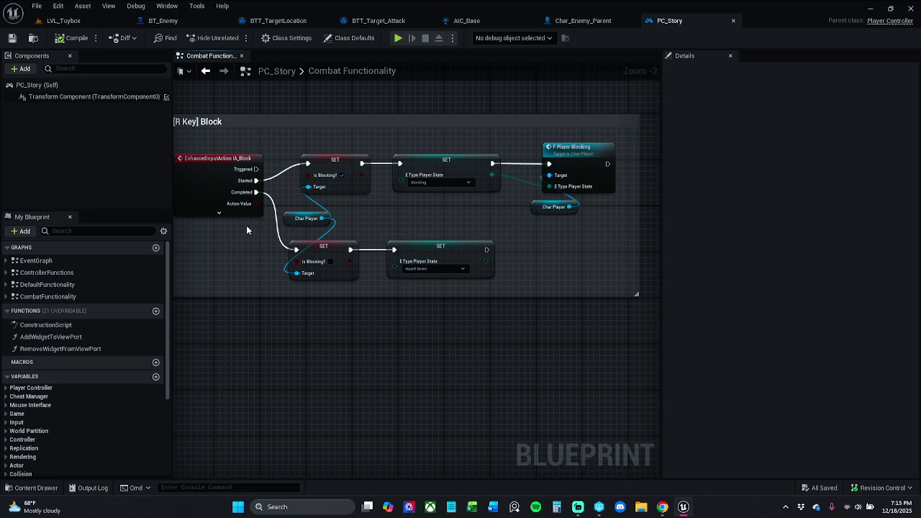
left_click(85, 21)
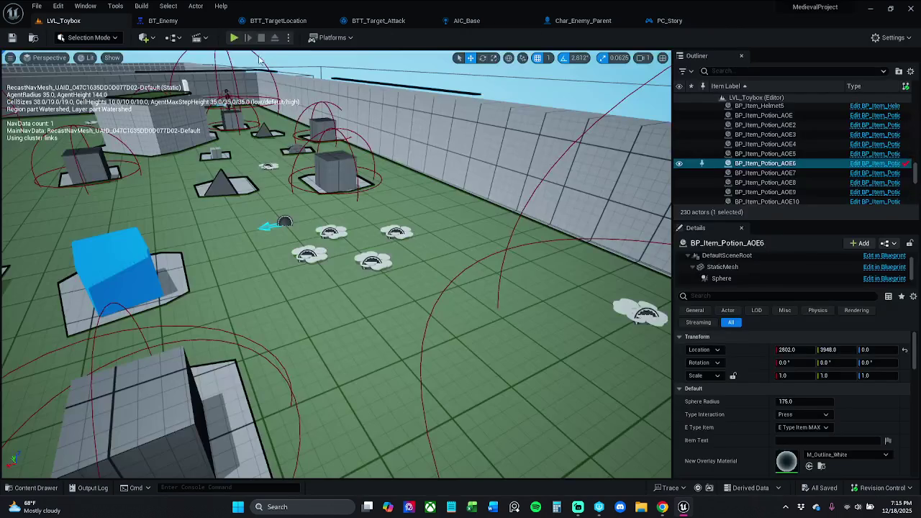
Start Play-In-Editor and run the character through the level collecting potions and coins
left_click(234, 37)
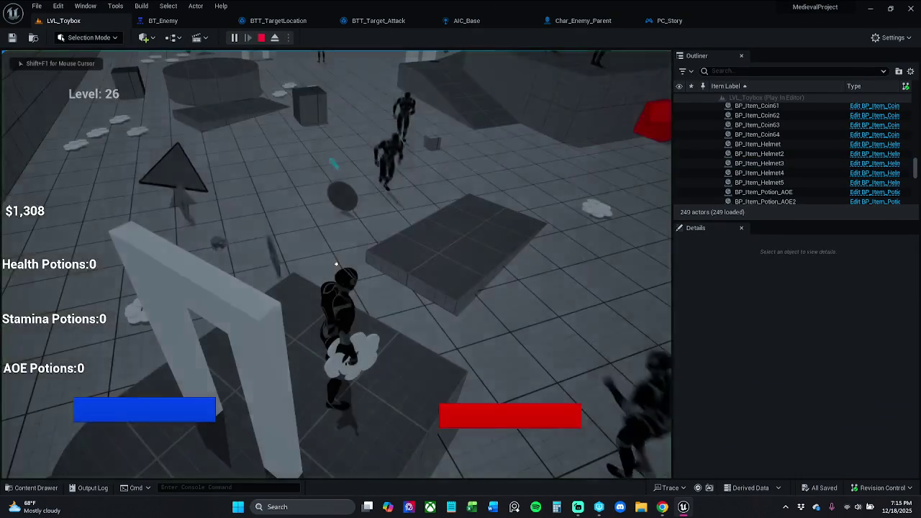
key("w")
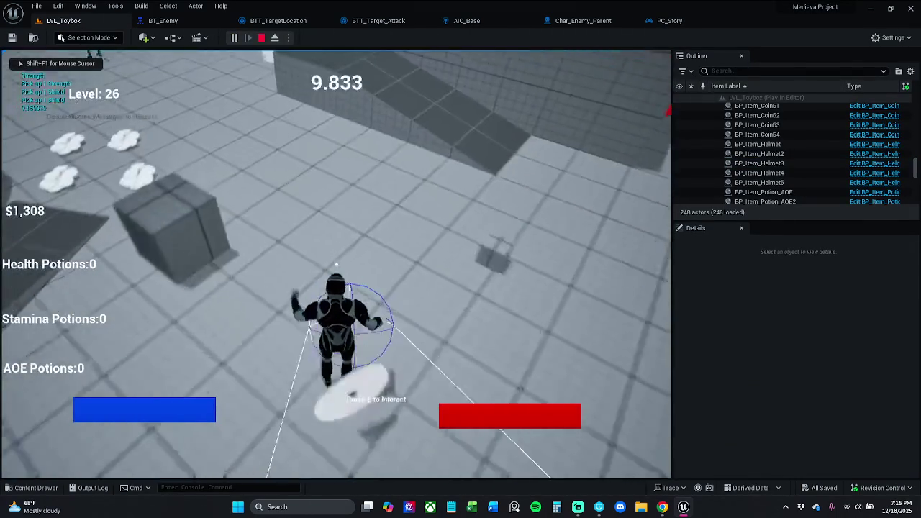
key("w")
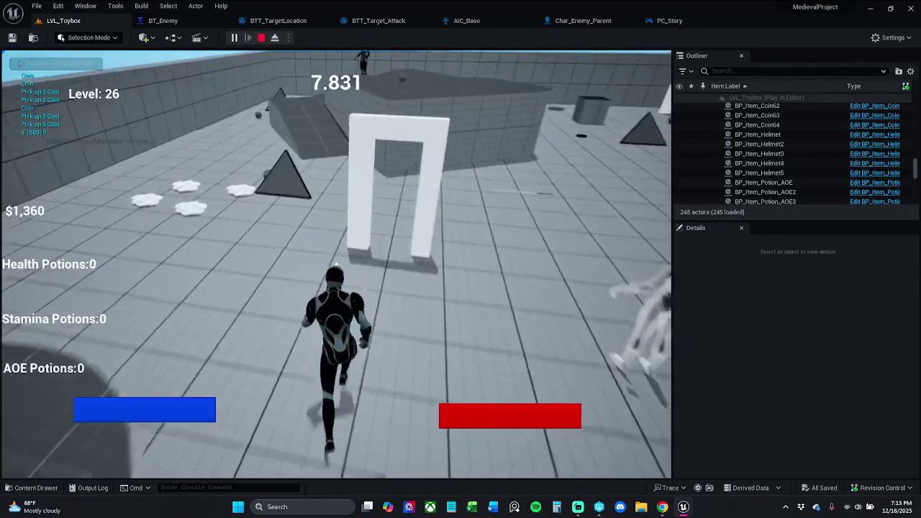
key("w")
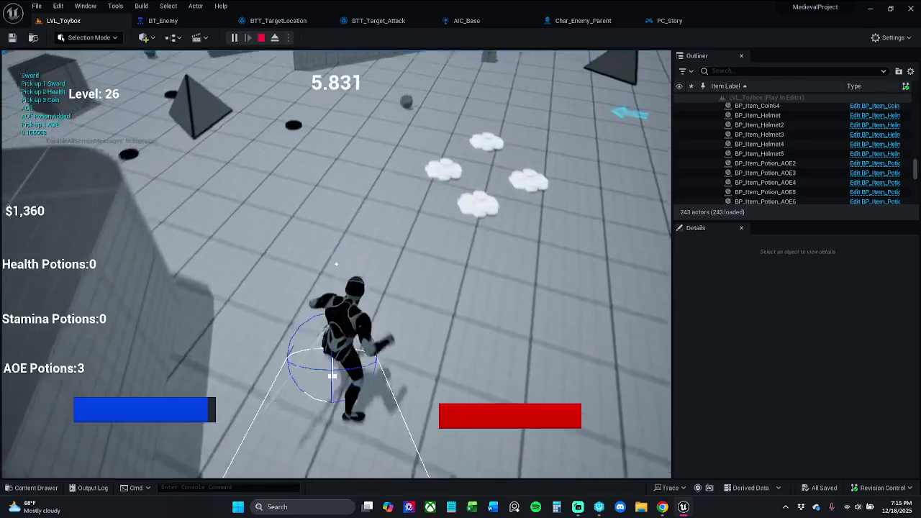
key("w")
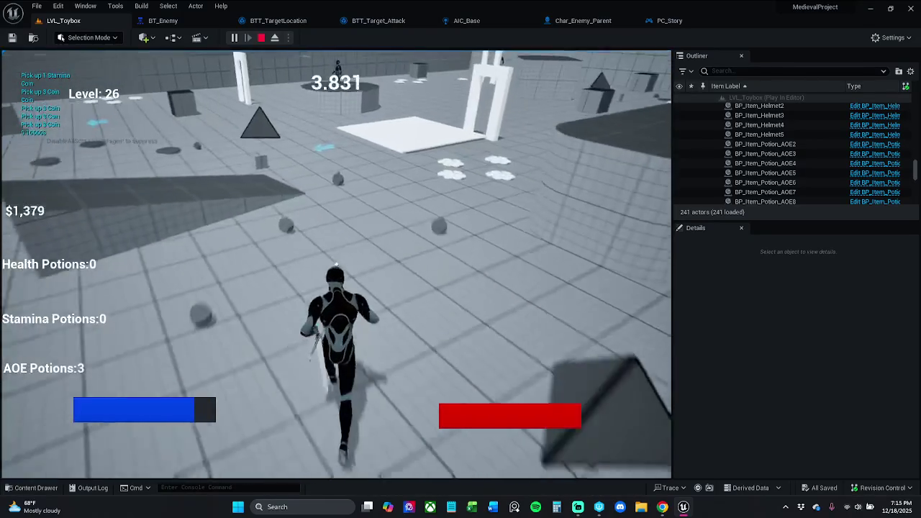
key("w")
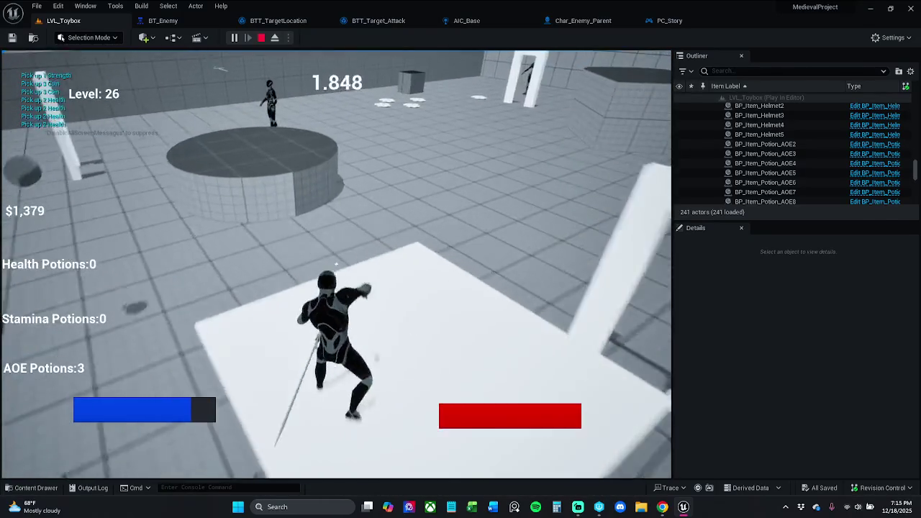
key("w")
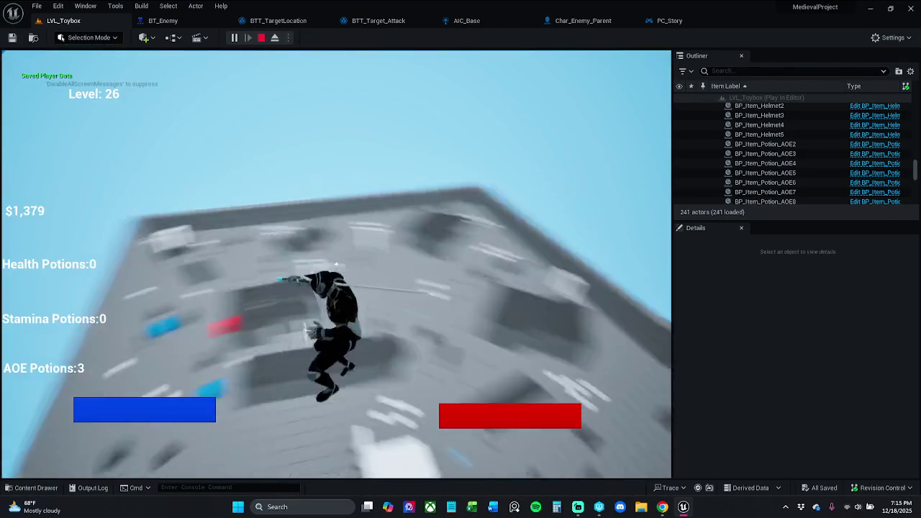
key("w")
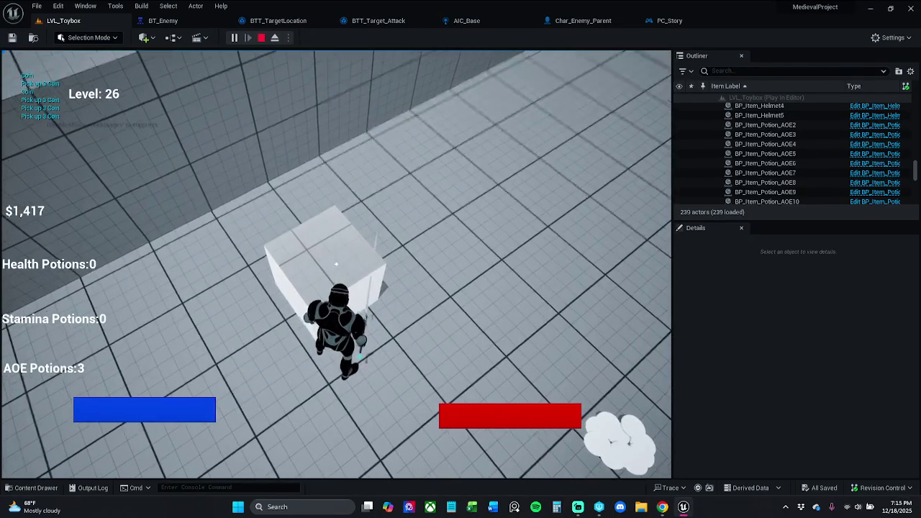
Swing the sword with left mouse at the crate and enemies, picking up items with E
left_click(336, 265)
key("e")
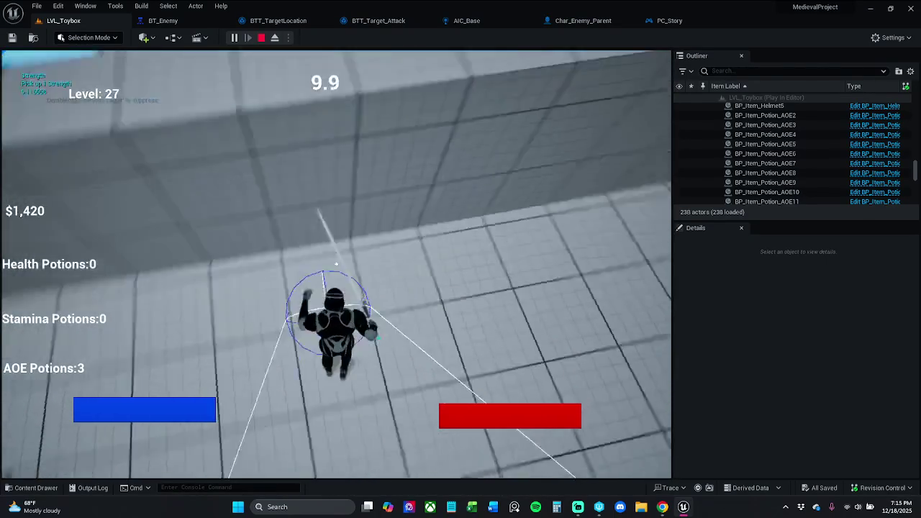
key("w")
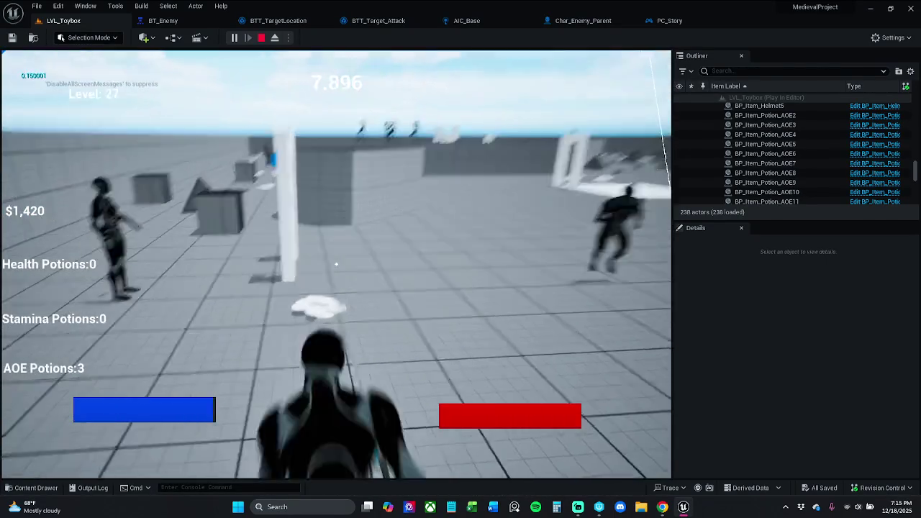
left_click(336, 265)
left_click(337, 264)
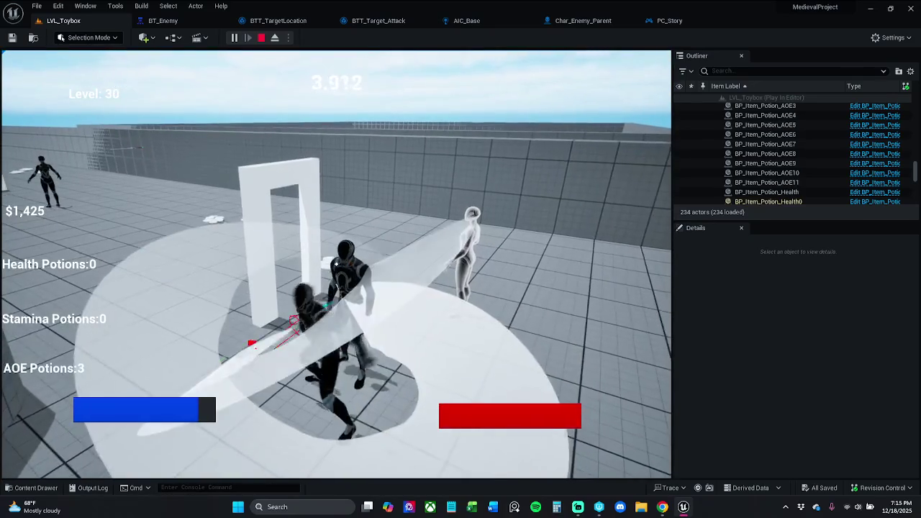
key("w")
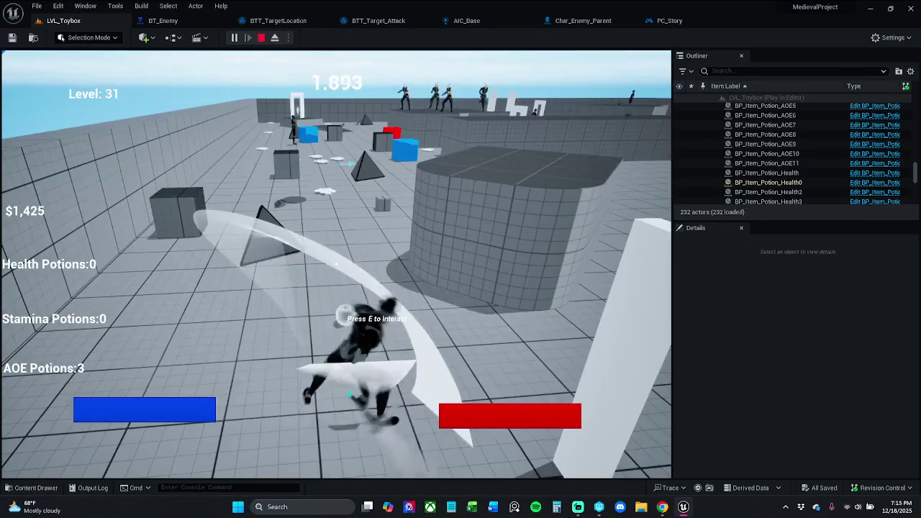
left_click(336, 264)
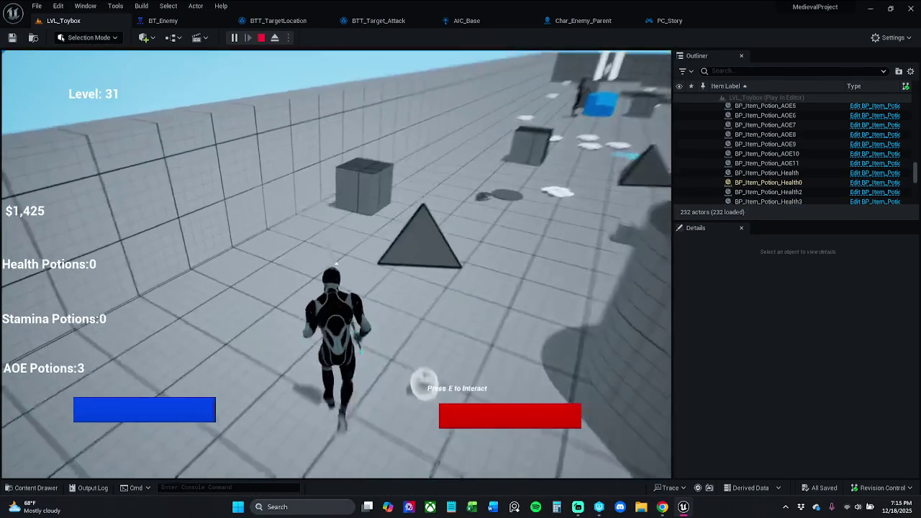
left_click(336, 264)
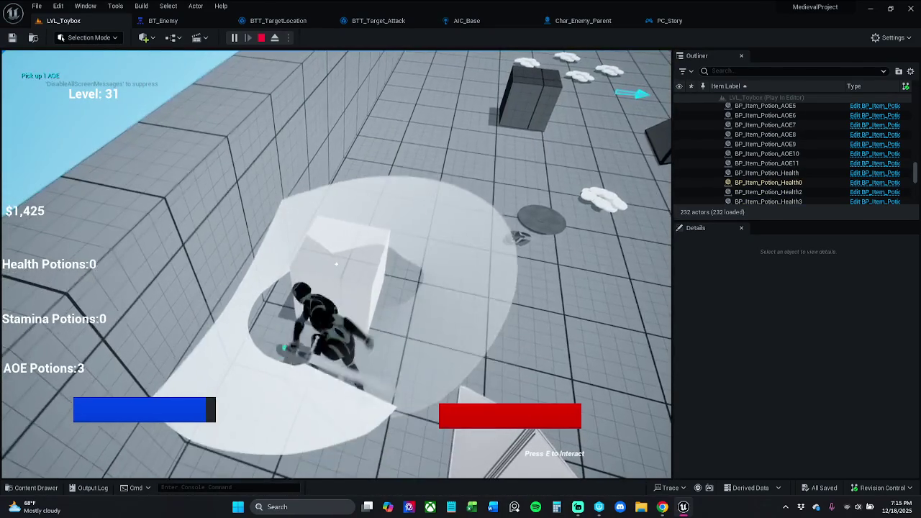
key("e")
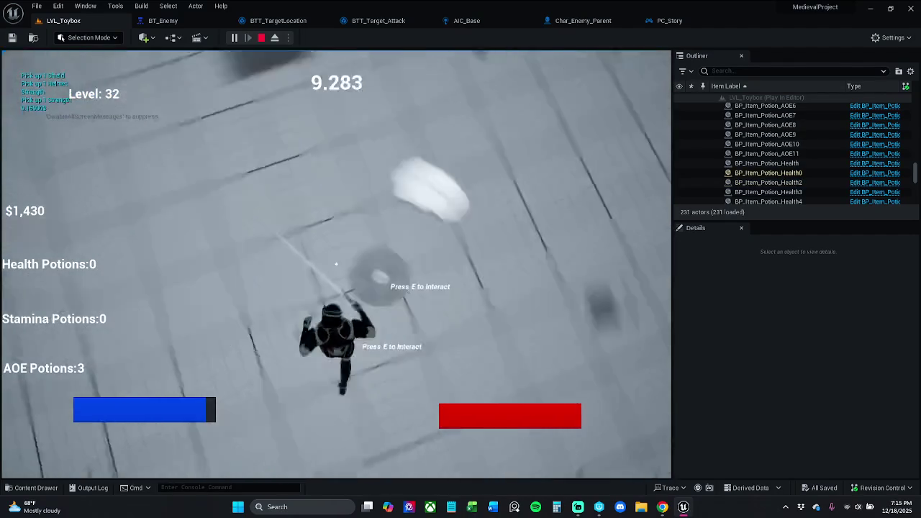
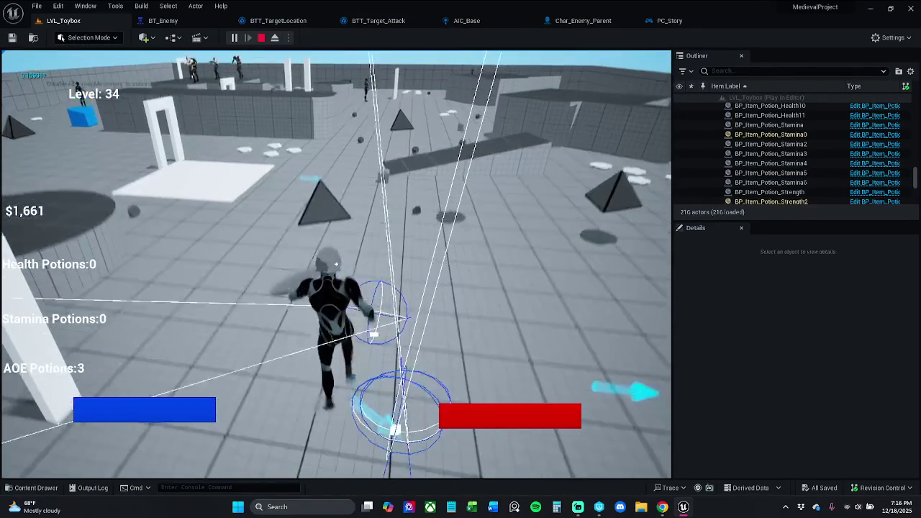
Stop the play session, show PC_Story's Combat Functionality graph, and open the Find Results panel
key("Escape")
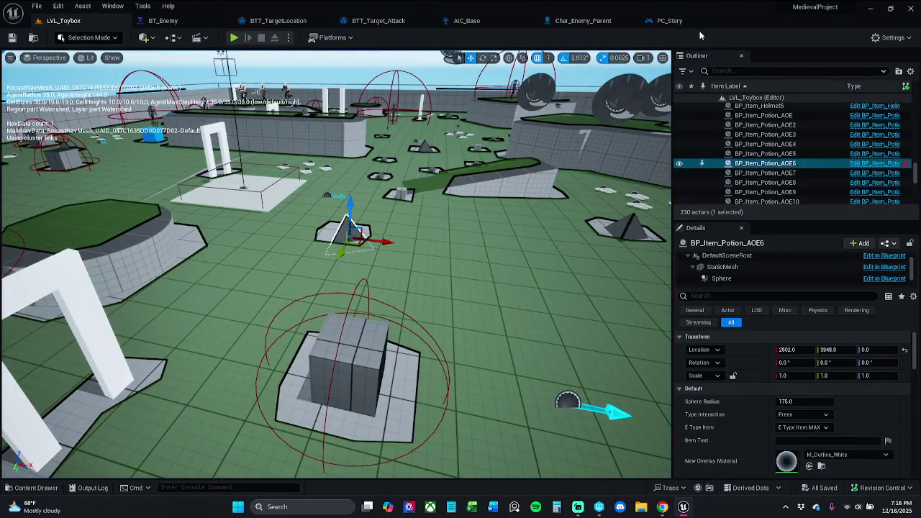
left_click(669, 21)
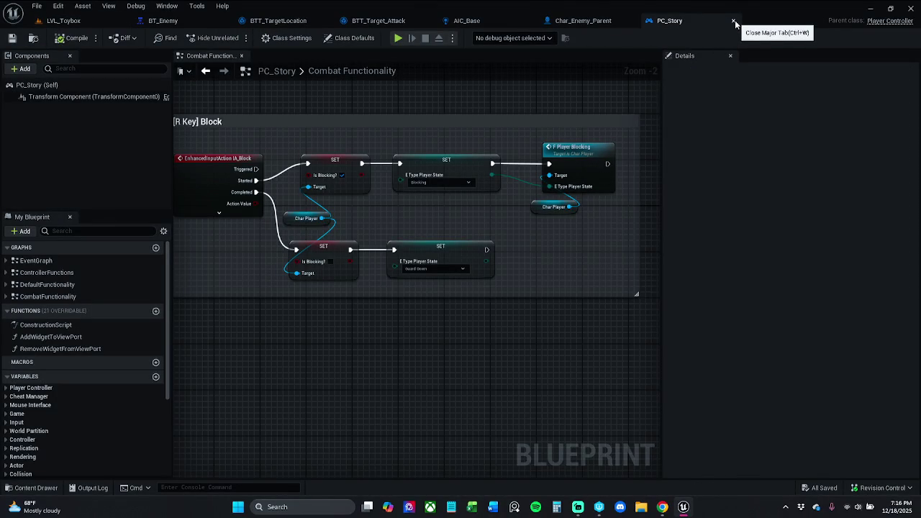
scroll(508, 249, "down", 10)
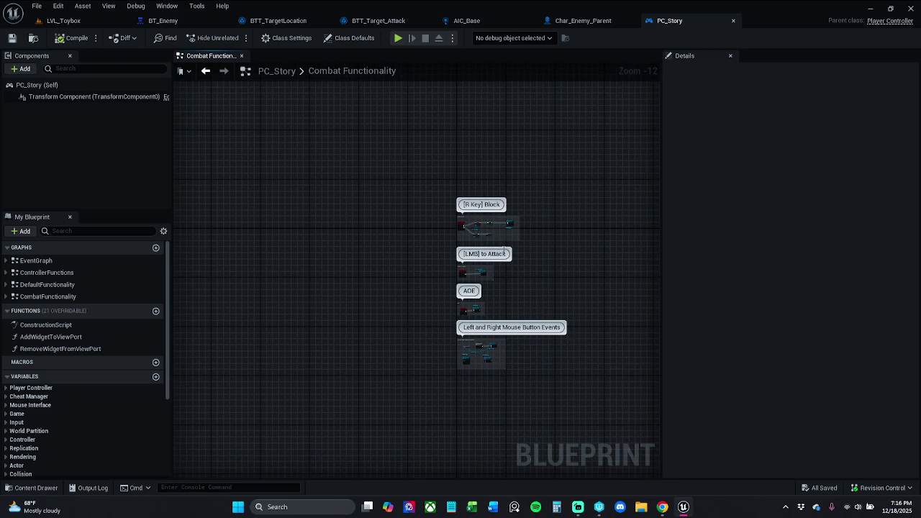
left_click(66, 297)
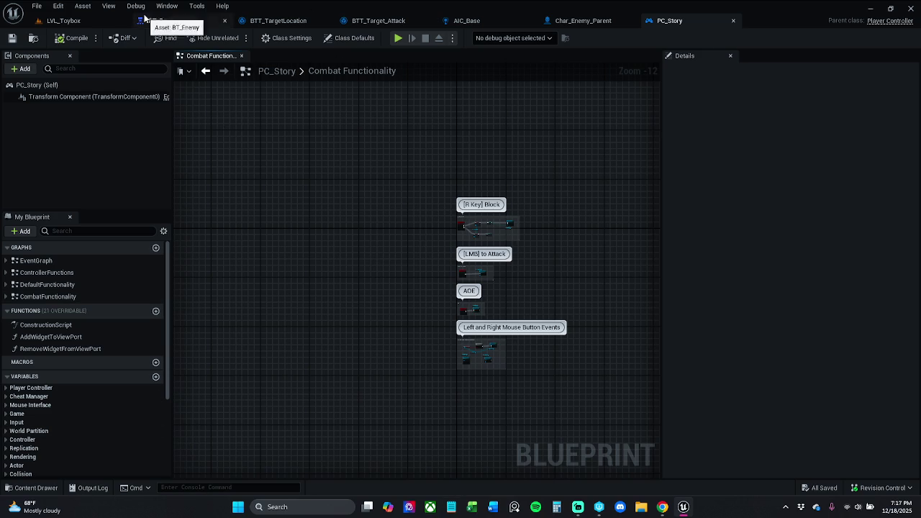
left_click(167, 5)
left_click(216, 92)
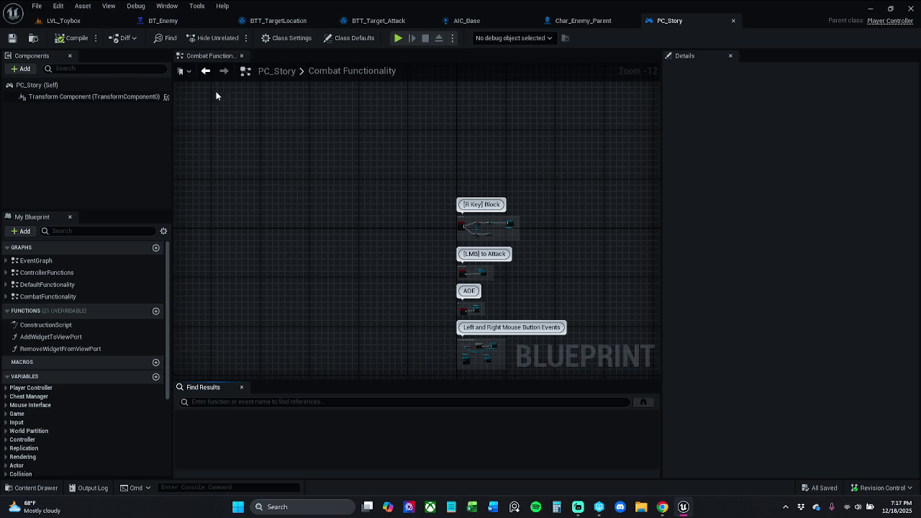
Search all blueprints for 'Sheath'
left_click(248, 403)
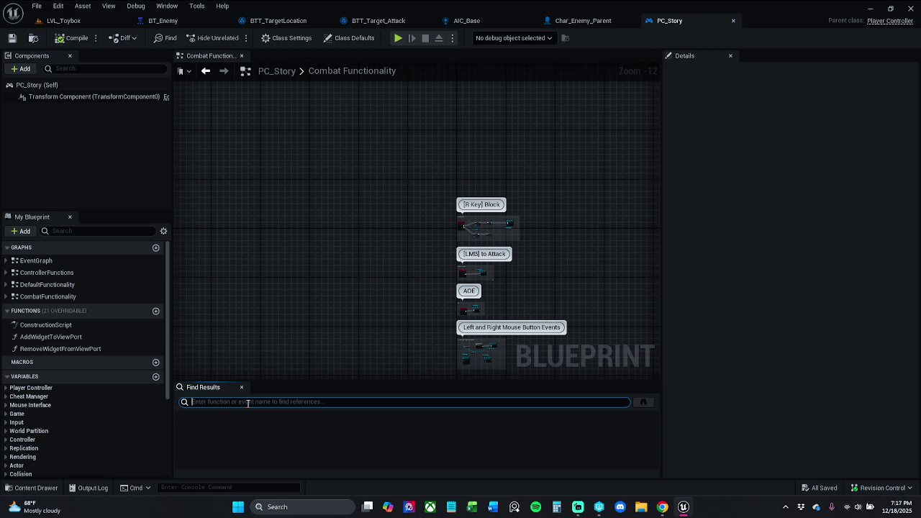
type("Sheath")
key("Return")
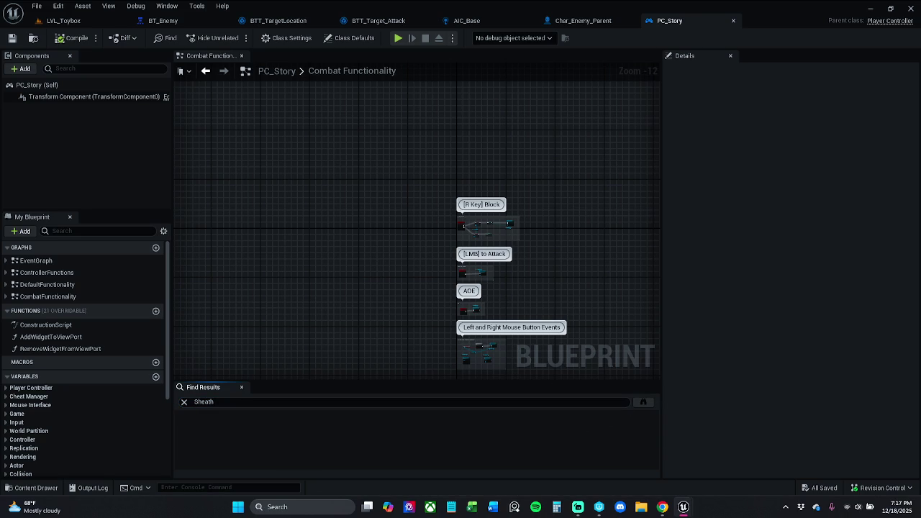
left_click(644, 401)
left_click_drag(544, 294, 396, 90)
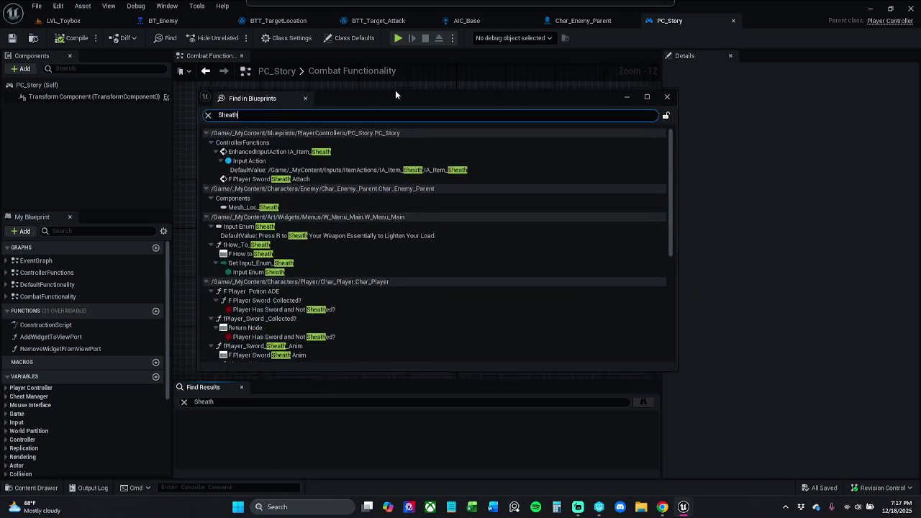
Jump to the F Player Sword Sheath Attach node, frame the sheathing comment group, and close Find Results
double_click(285, 174)
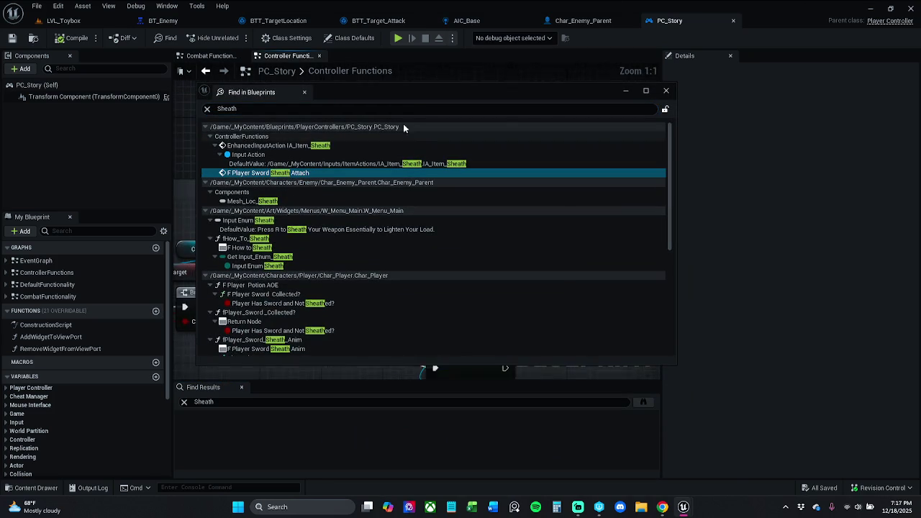
left_click_drag(418, 103, 0, 108)
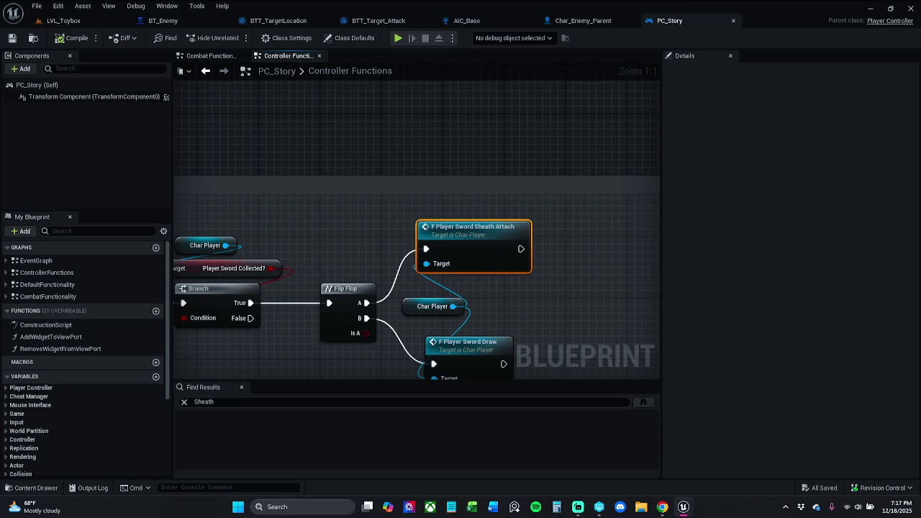
scroll(418, 279, "down", 1)
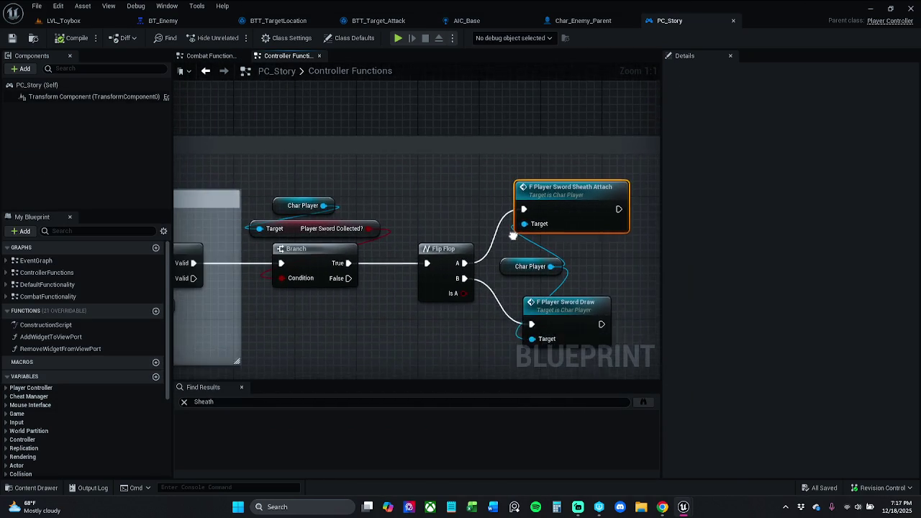
left_click_drag(378, 231, 585, 219)
left_click_drag(421, 243, 498, 242)
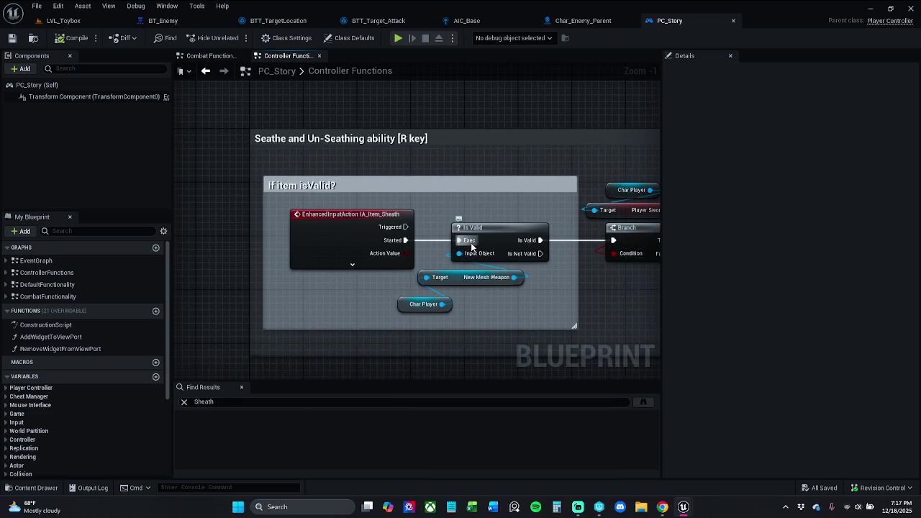
left_click(241, 387)
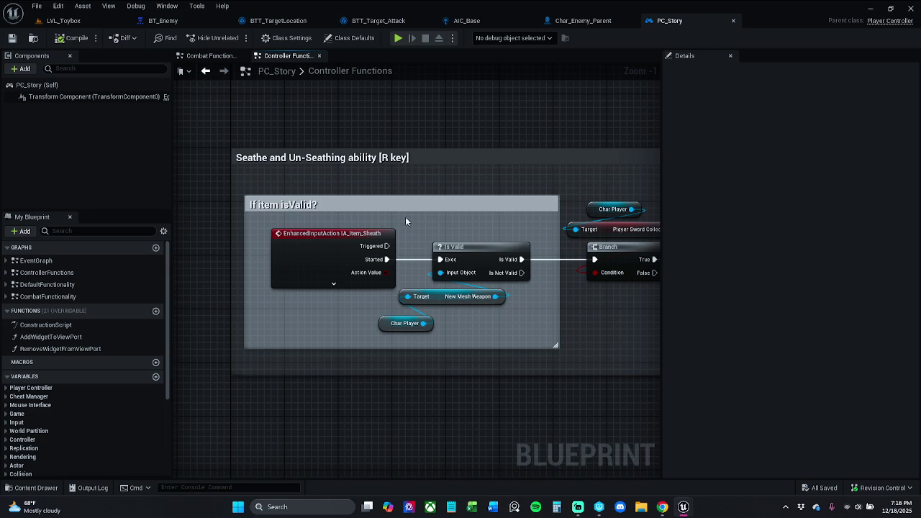
Open the IMC_Combat and IMC_Inventory input mapping contexts from the Inputs folder
left_click(27, 488)
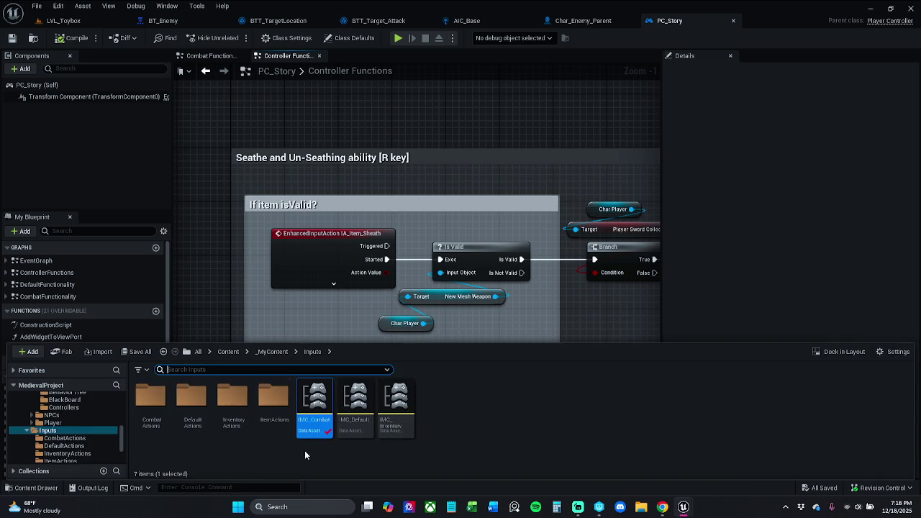
mouse_move(323, 414)
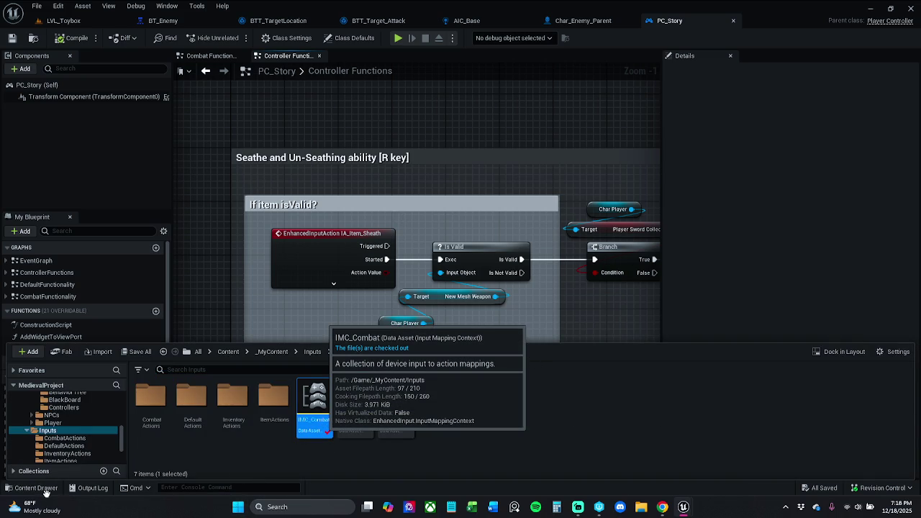
key("Return")
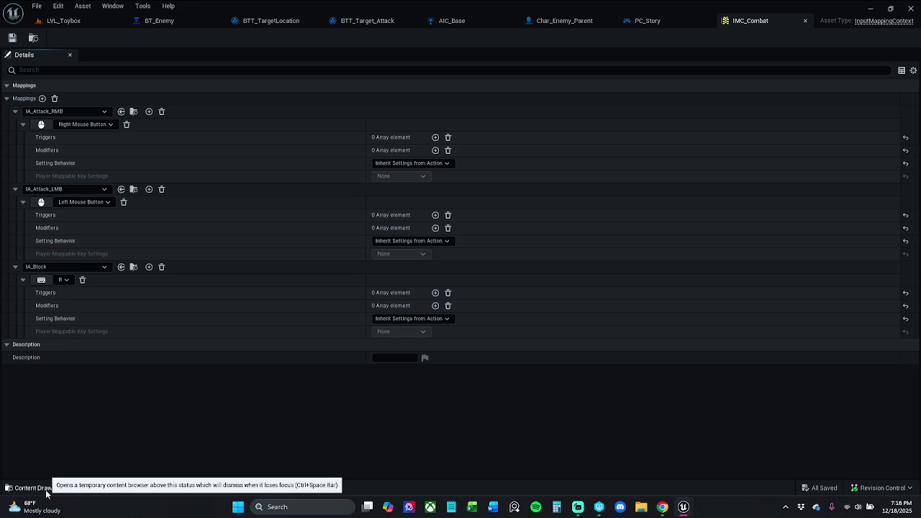
left_click(46, 493)
left_click(391, 404)
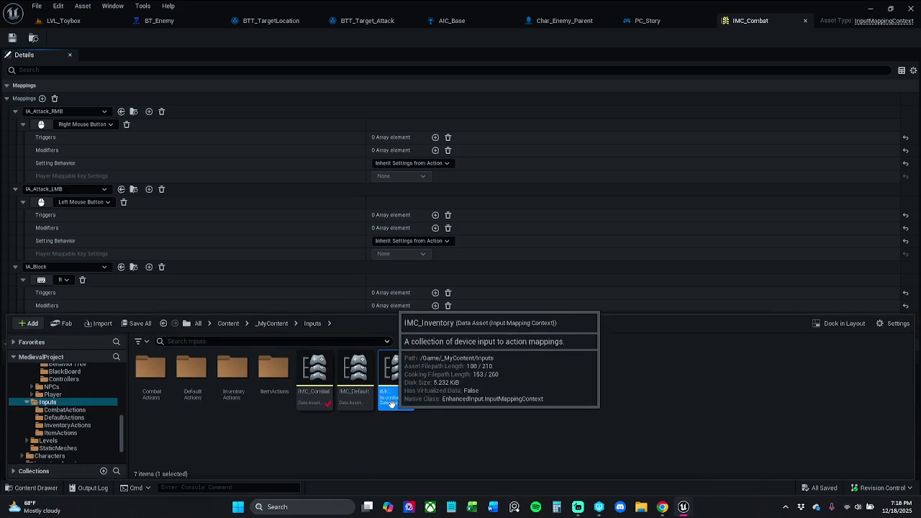
double_click(391, 404)
Rebind IA_Item_Sheath to V, check out and save IMC_Inventory, and close both IMC editors
left_click(43, 398)
key("v")
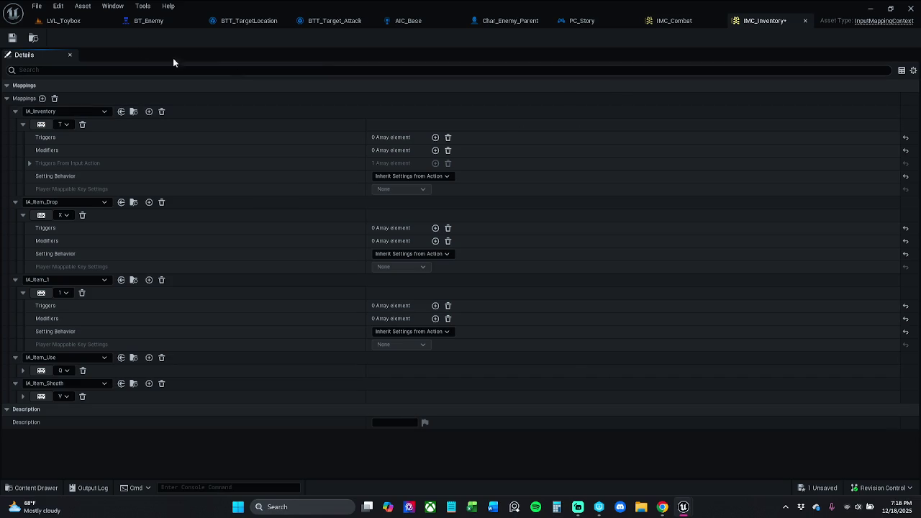
left_click(12, 37)
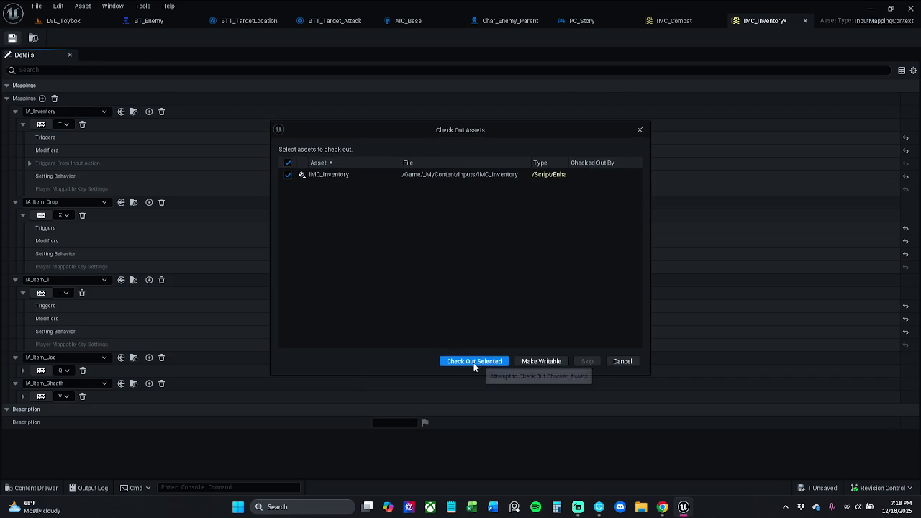
left_click(471, 364)
left_click(717, 21)
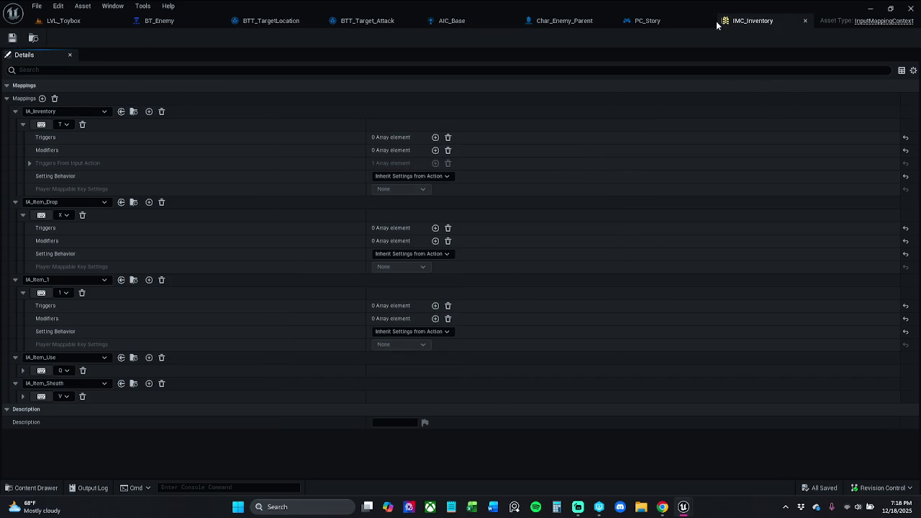
left_click(806, 20)
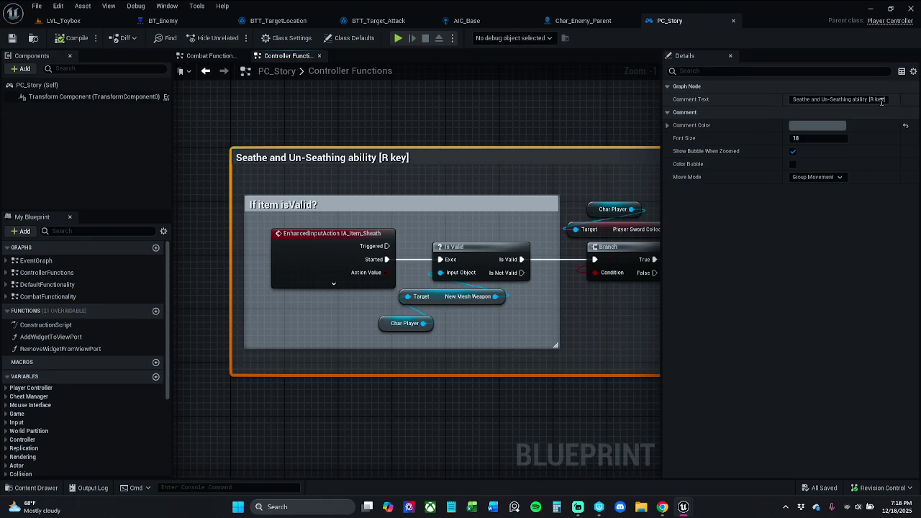
Change the comment title to 'Seathe and Un-Seathing ability [V key]'
left_click(876, 100)
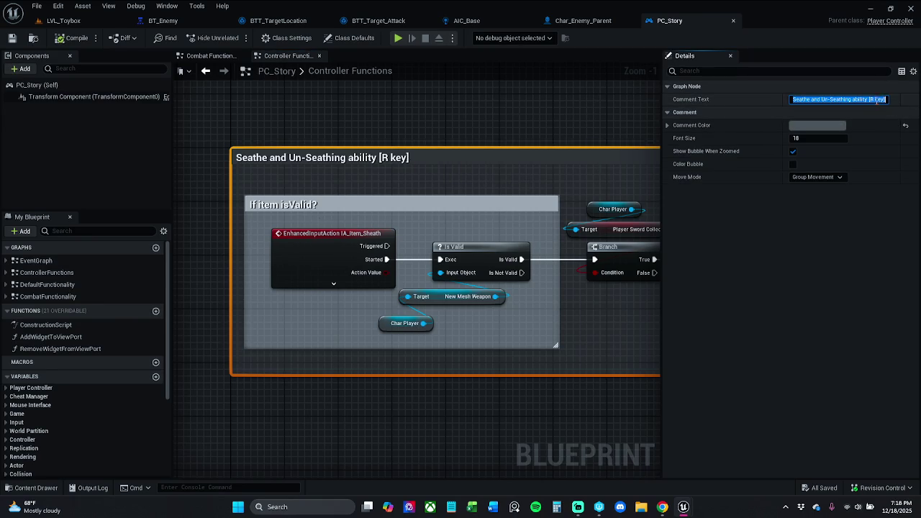
key("End")
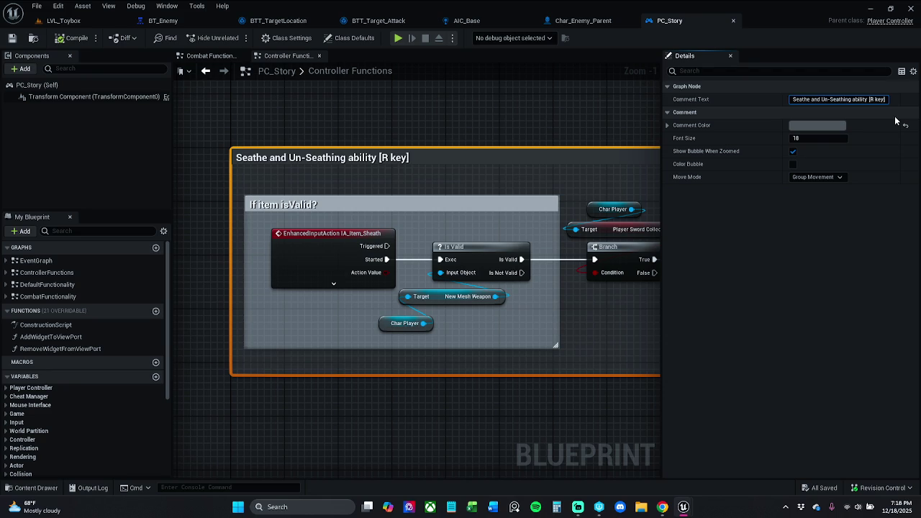
key("BackSpace")
type("V")
key("Return")
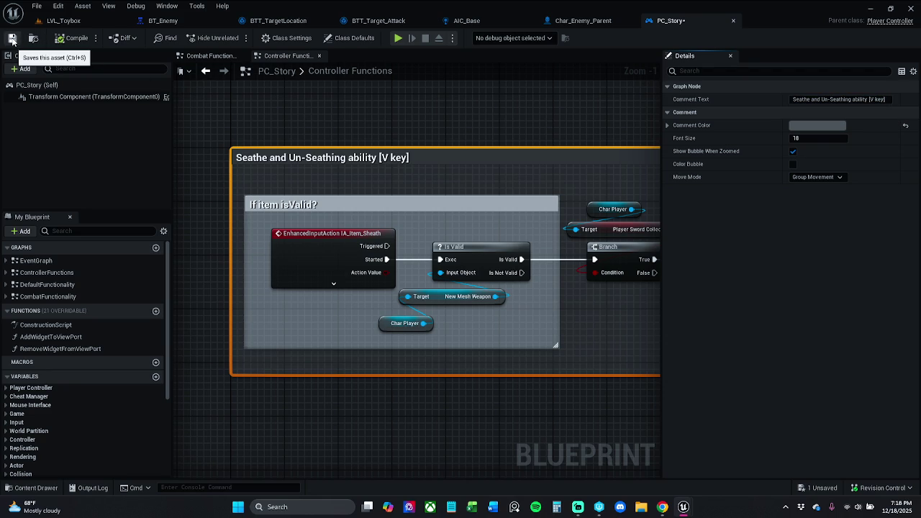
Save PC_Story and start a test play in LVL_Toybox
left_click(13, 39)
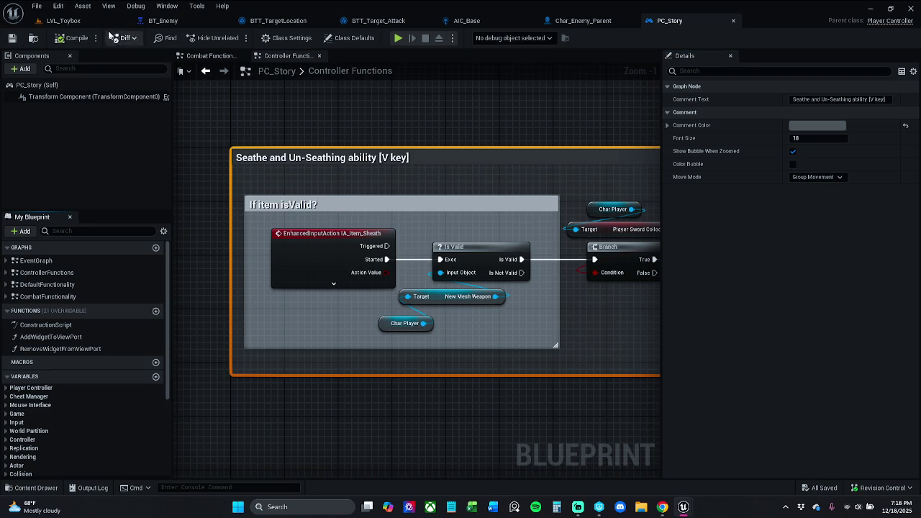
left_click(72, 20)
left_click(237, 37)
Run the character through the level, collecting coins and AOE potions on the way to the enemies
key("w")
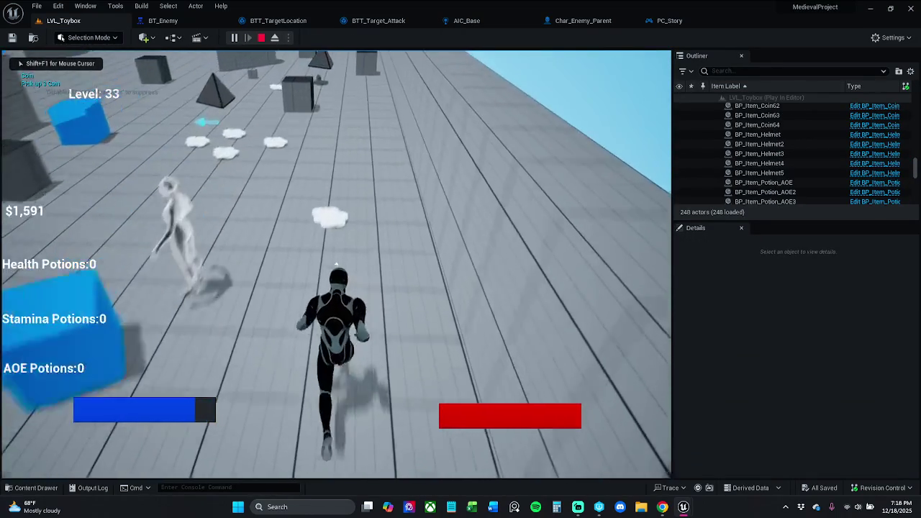
key("w")
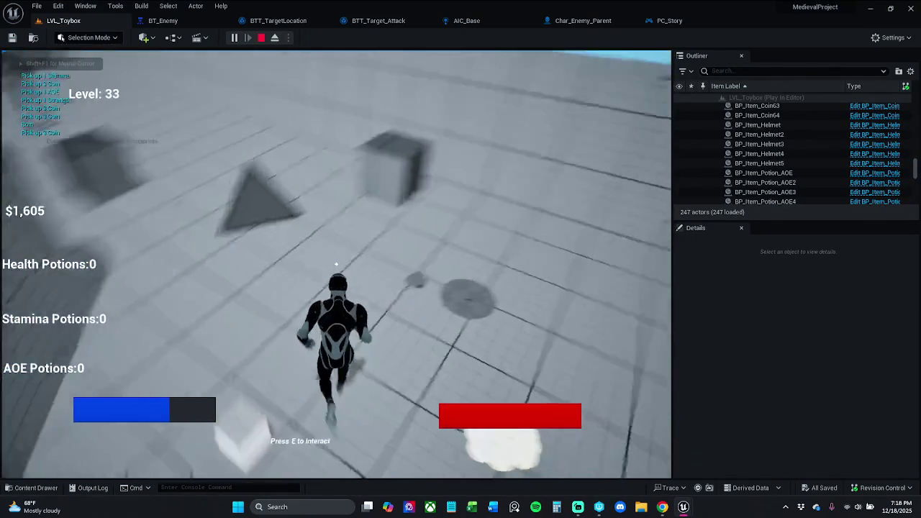
key("w")
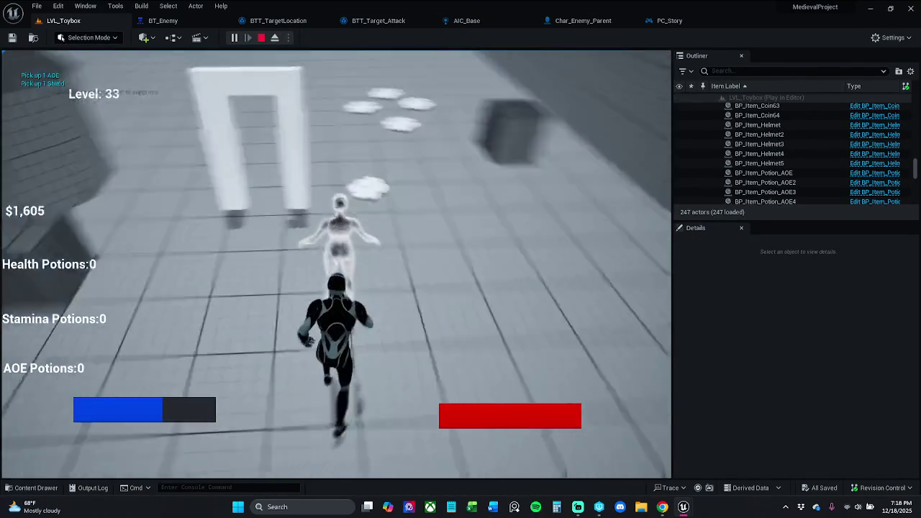
key("w")
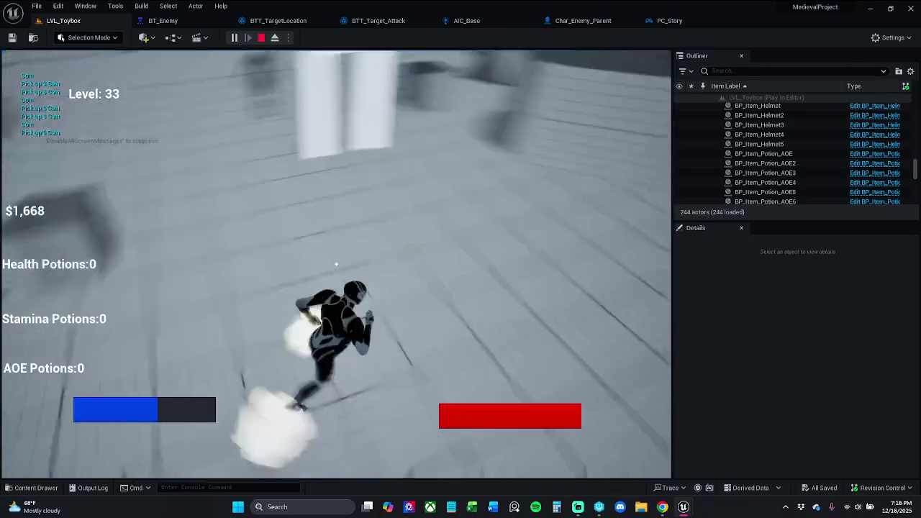
key("w")
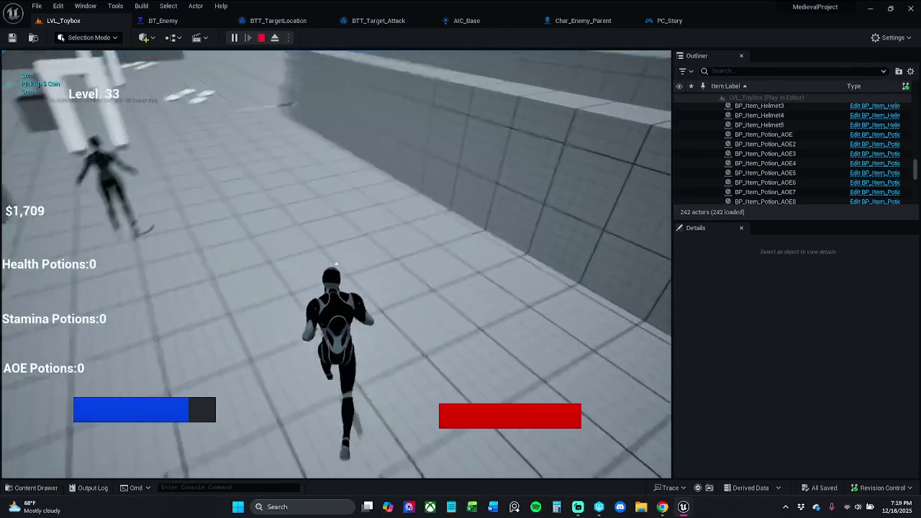
key("w")
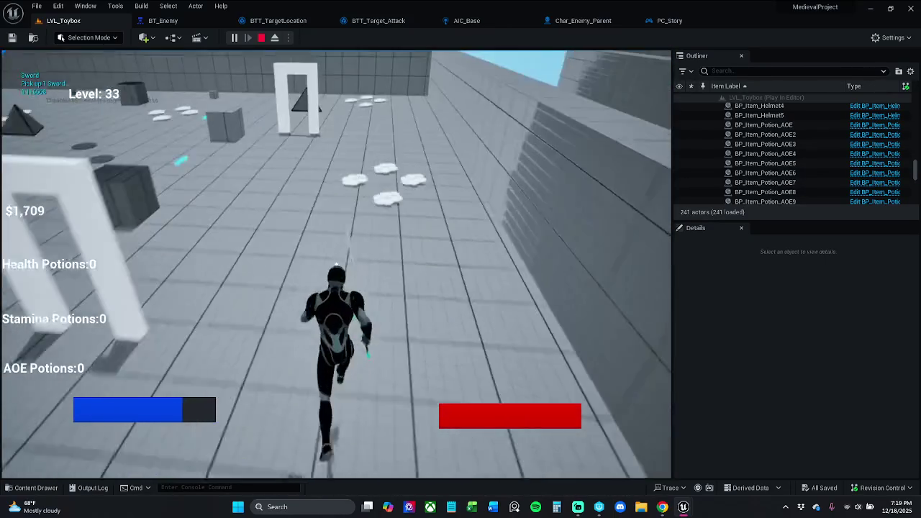
key("w")
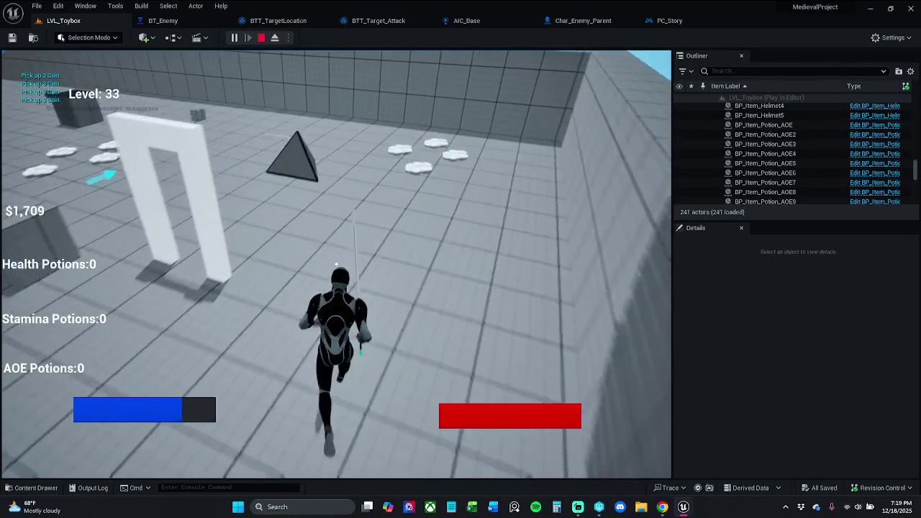
key("w")
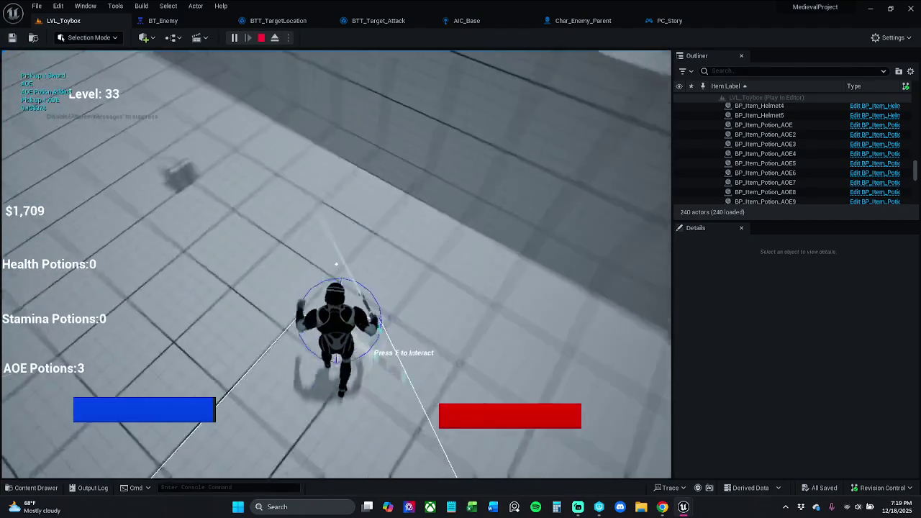
key("w")
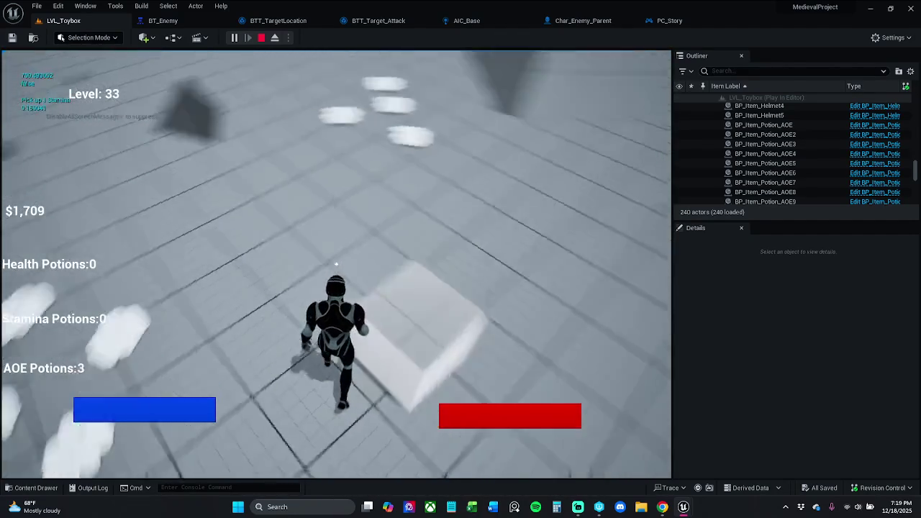
key("w")
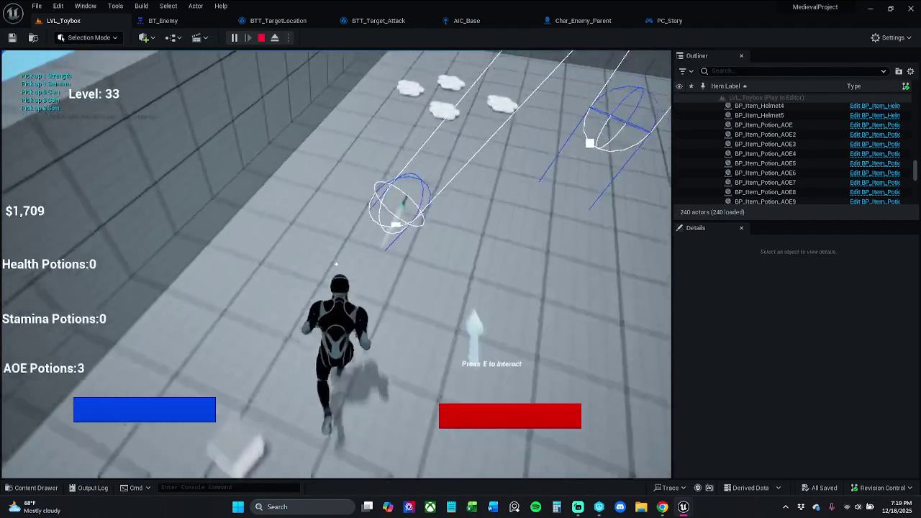
Use two AOE potions on the enemies, then end the play session
key("3")
key("3")
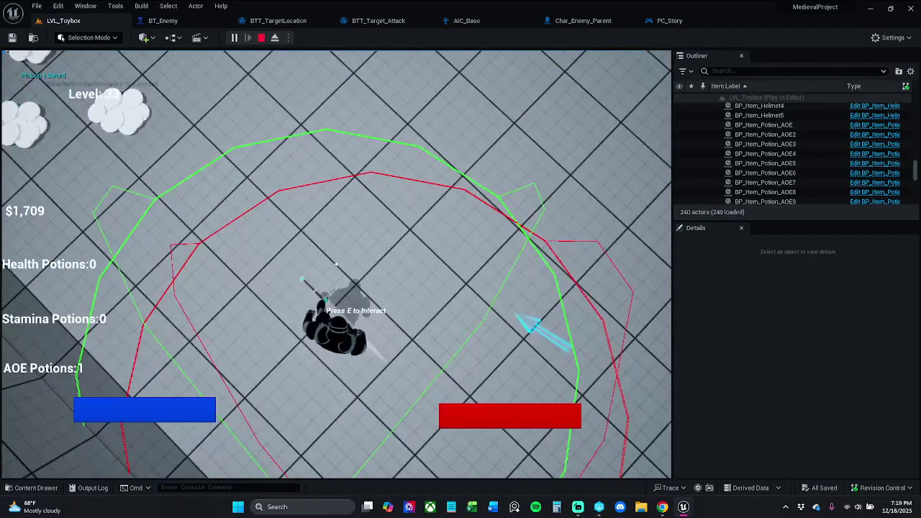
key("w")
key("3")
key("Escape")
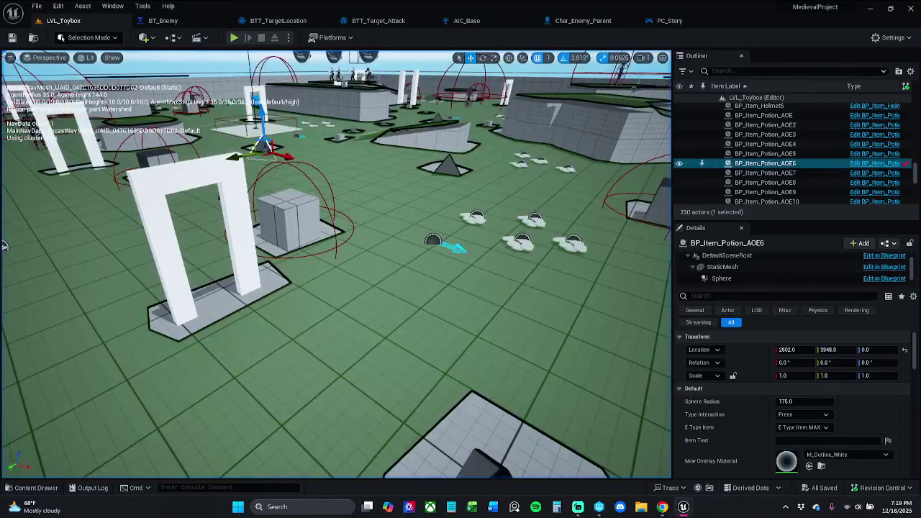
Close the Find in Blueprints window and the PC_Story blueprint tab
mouse_move(684, 509)
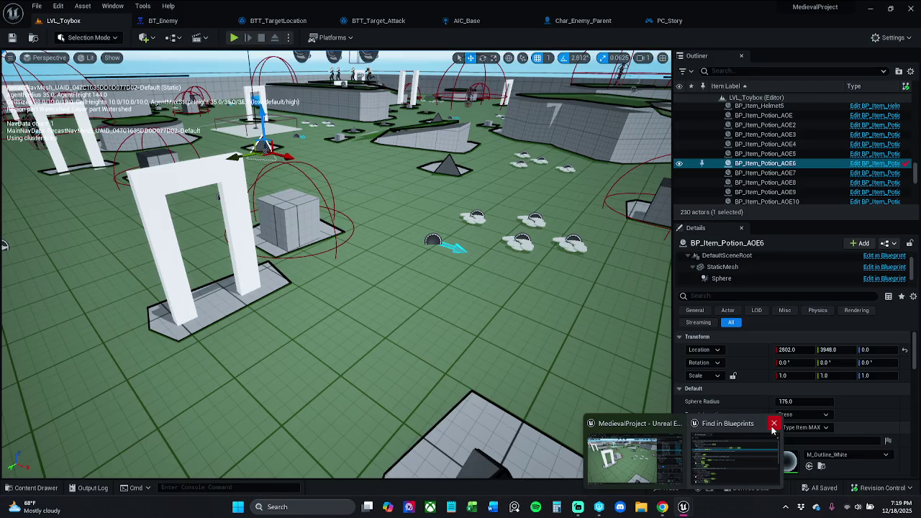
left_click(774, 424)
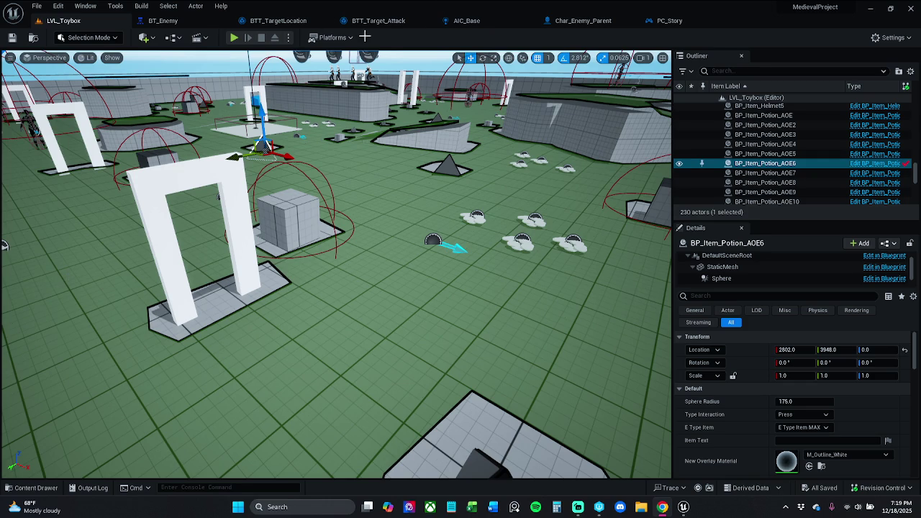
left_click(682, 27)
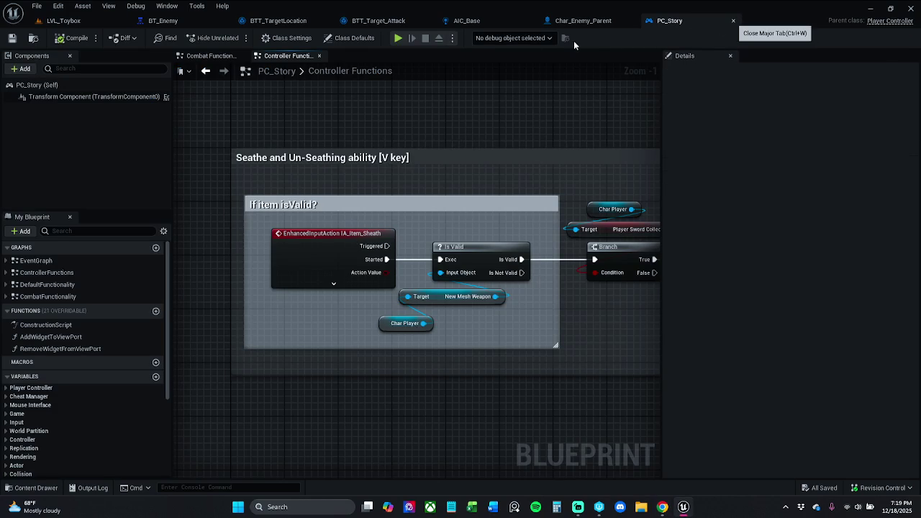
left_click(733, 21)
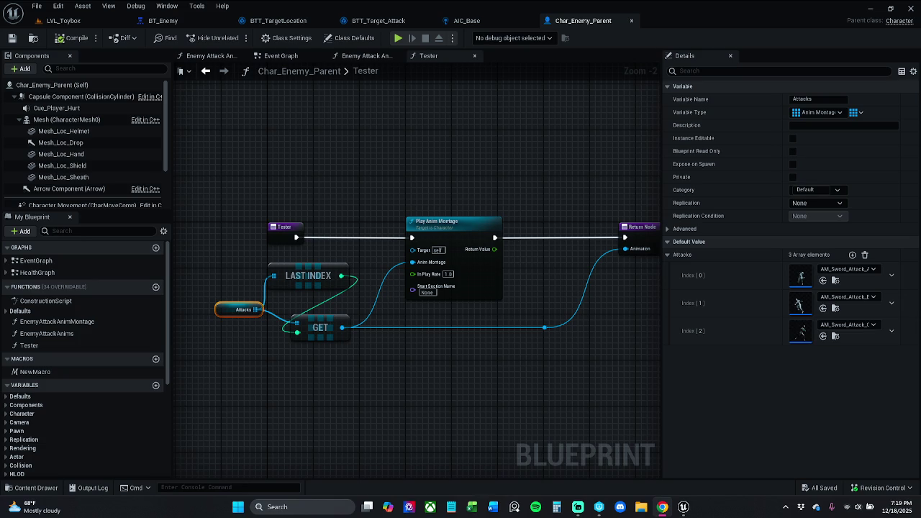
Realign the Attacks getter node, save Char_Enemy_Parent, and switch to BT_Enemy
left_click(262, 362)
mouse_move(217, 310)
left_mouse_down()
mouse_move(219, 334)
mouse_move(222, 311)
left_mouse_up()
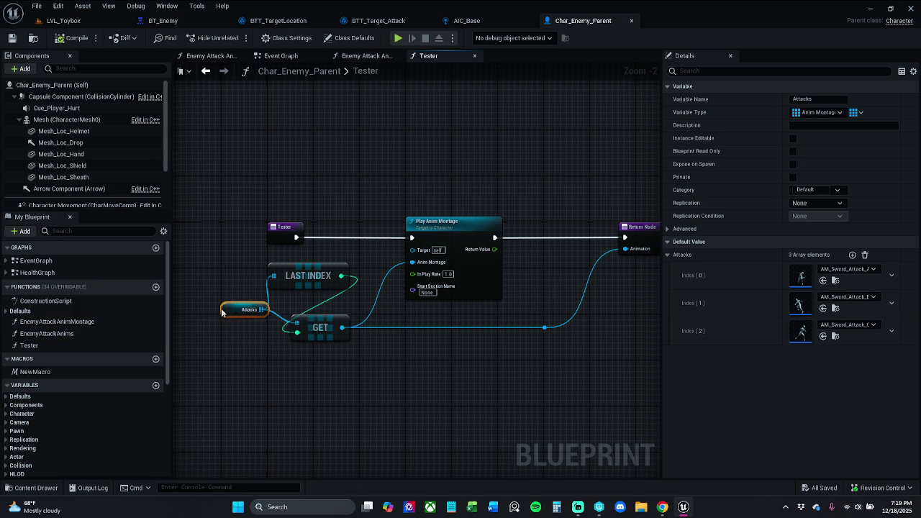
left_click(240, 398)
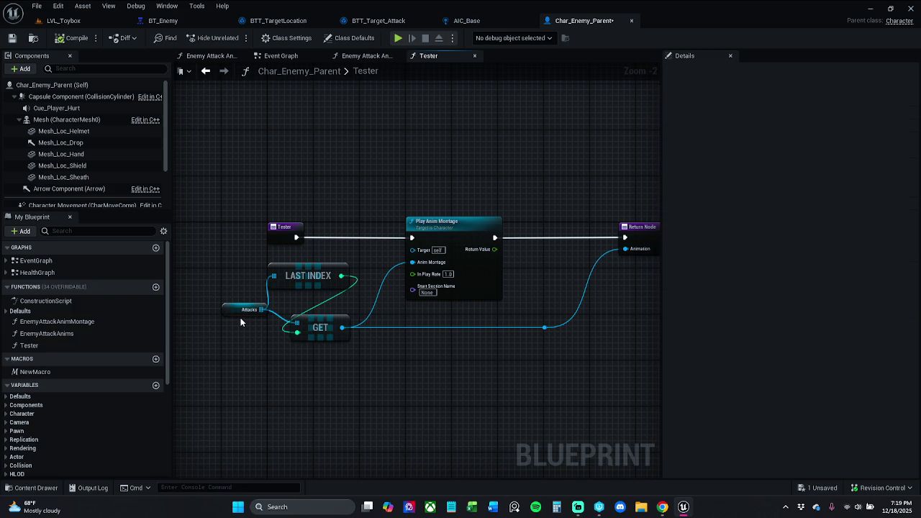
mouse_move(242, 317)
left_mouse_down()
mouse_move(249, 323)
mouse_move(227, 316)
left_mouse_up()
left_click(263, 360)
left_click(246, 358)
left_click(12, 38)
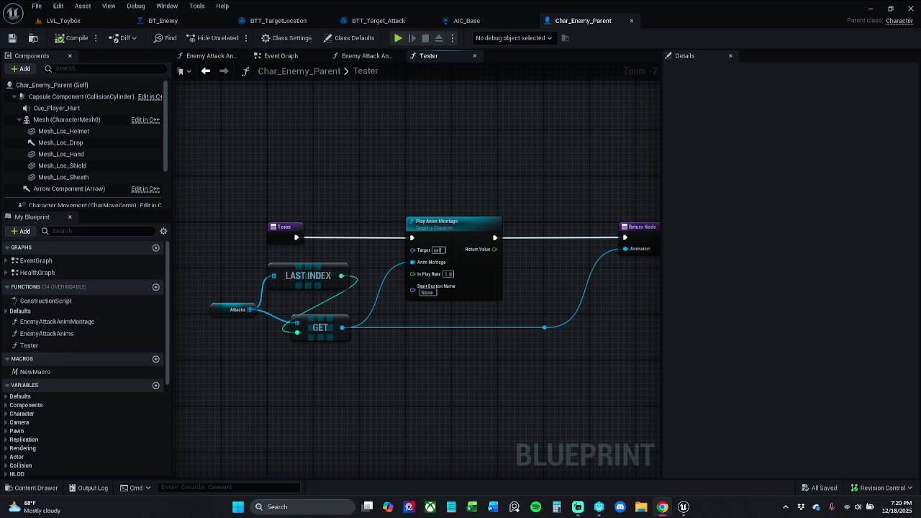
left_click(191, 21)
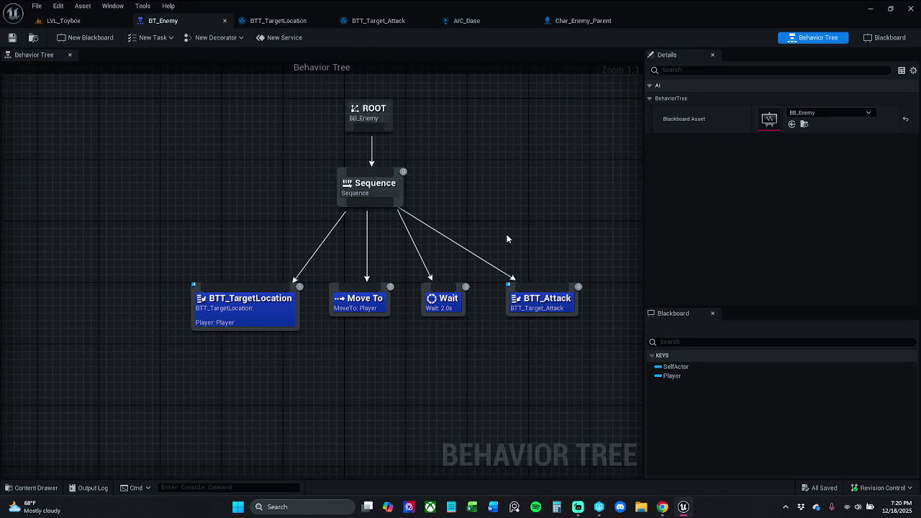
Inspect the BTT_Target_Attack and Char_Enemy_Parent graphs, then start a test play in LVL_Toybox
double_click(524, 308)
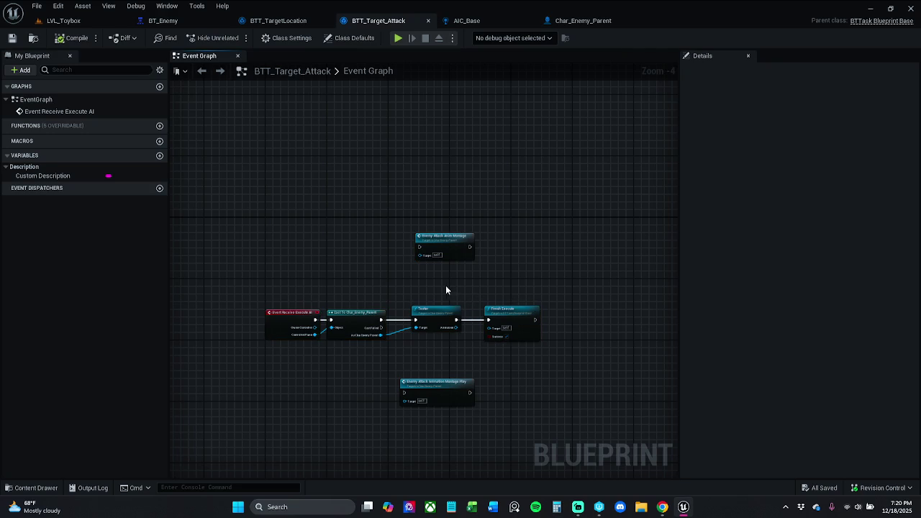
scroll(445, 291, "up", 1)
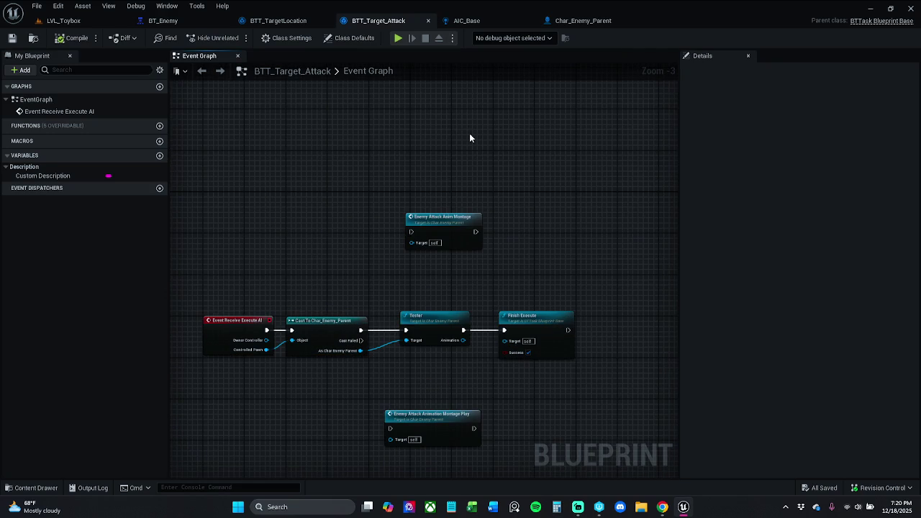
left_click(595, 23)
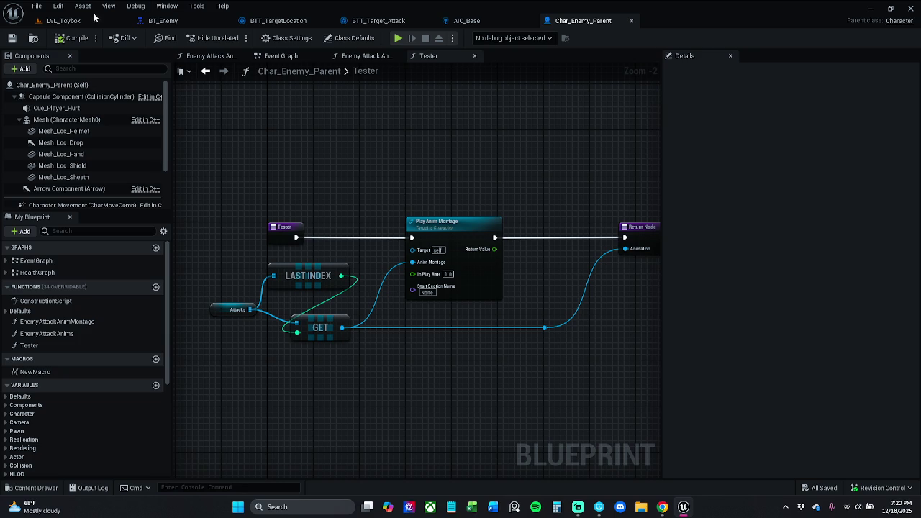
left_click(64, 20)
left_click(234, 38)
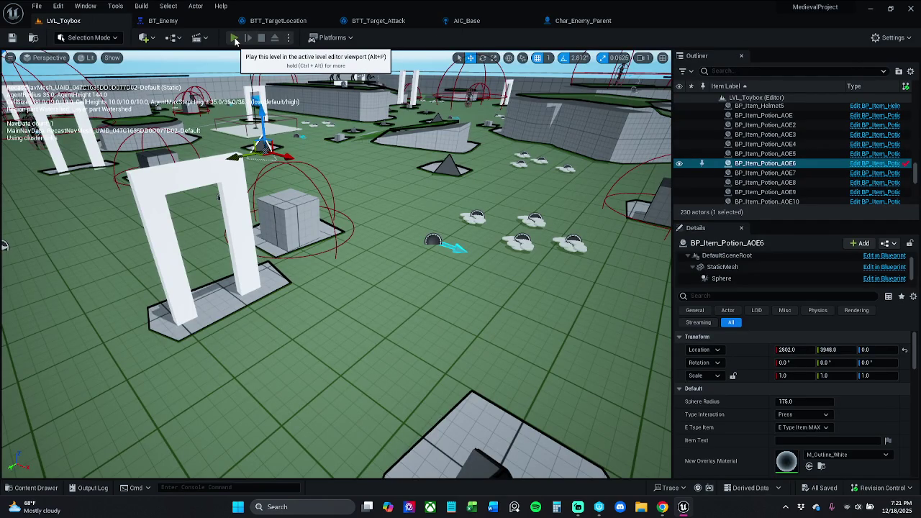
left_click(234, 38)
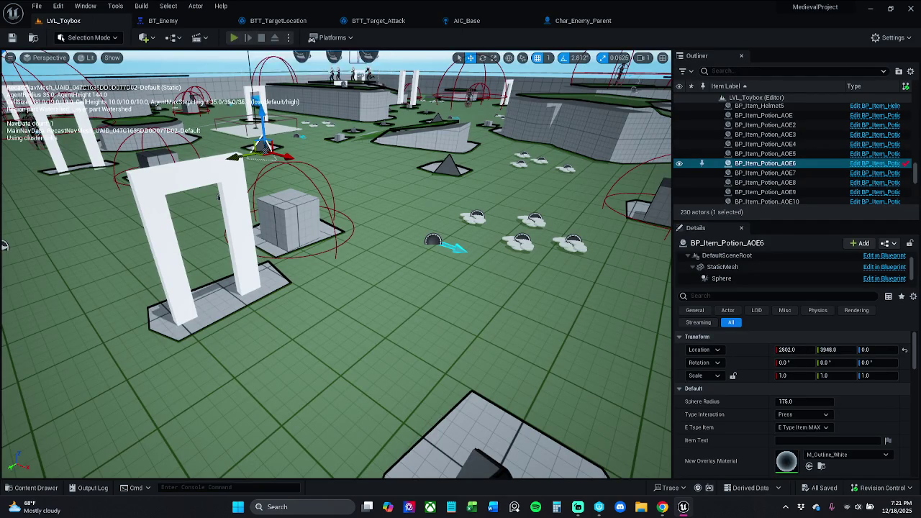
key("w")
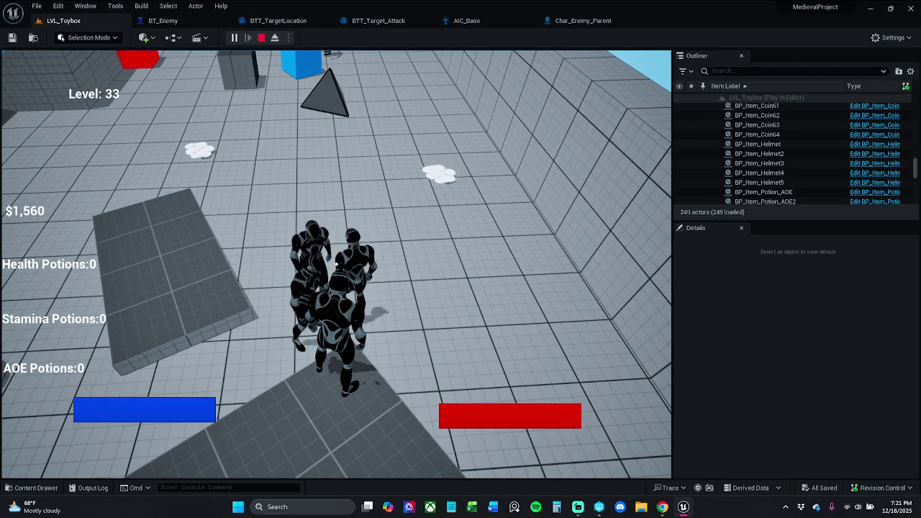
key("Escape")
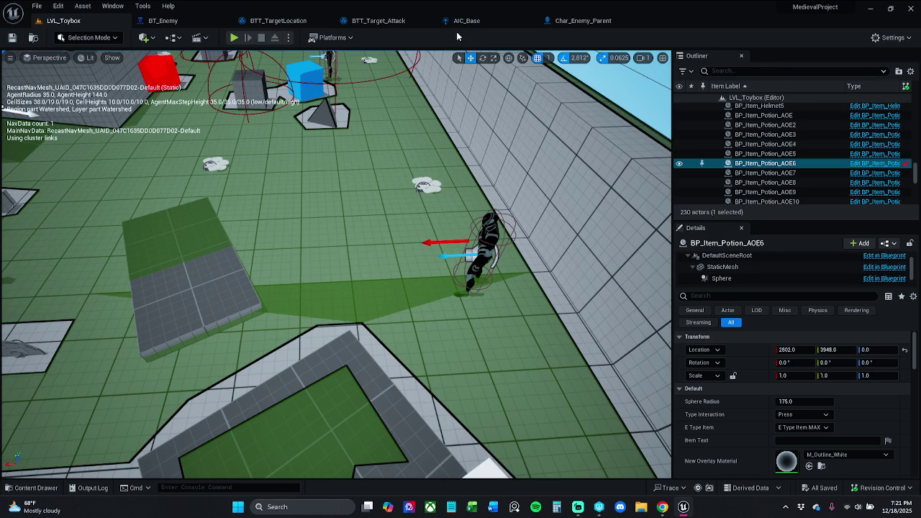
Open the BTT_TargetLocation task blueprint from the BT_Enemy tree
left_click(283, 21)
left_click(165, 21)
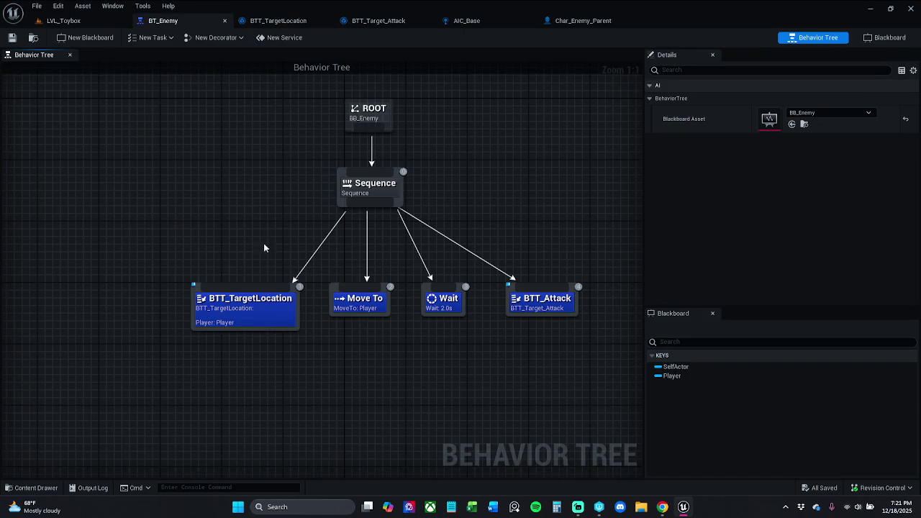
left_click(264, 311)
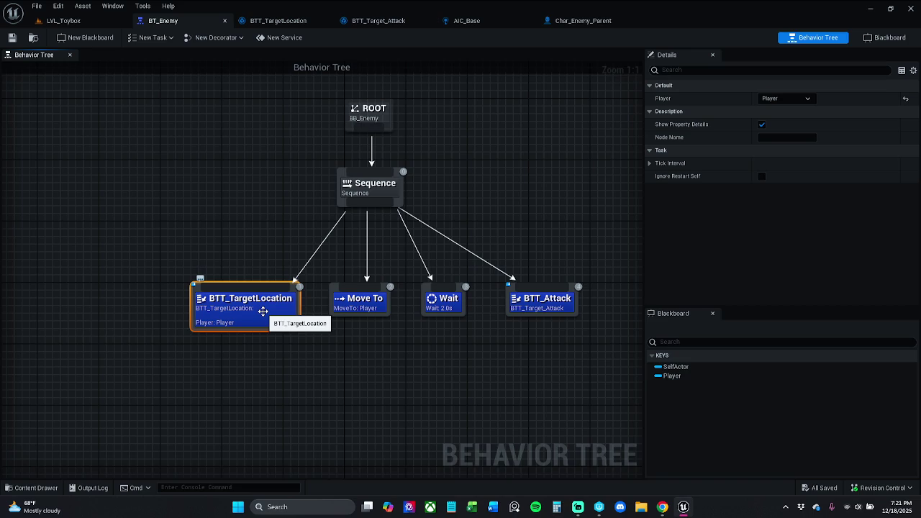
double_click(264, 311)
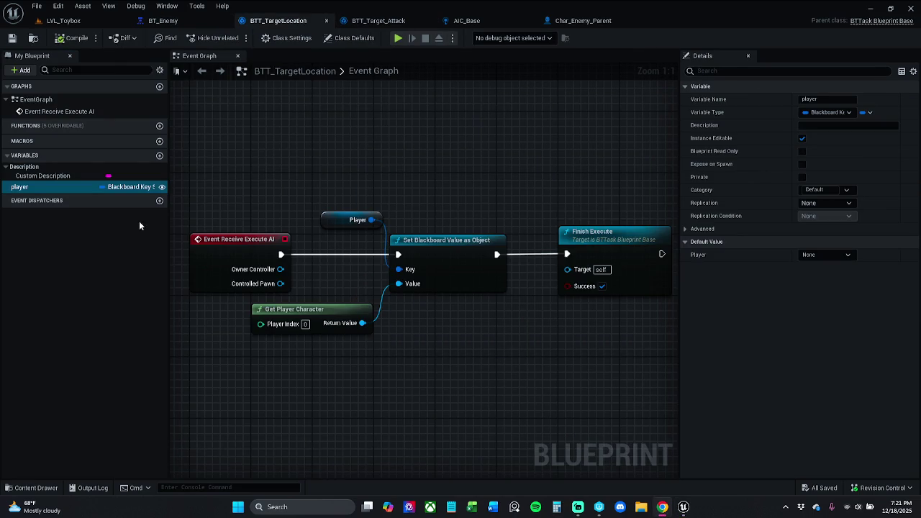
Browse the Content Drawer to _MyContent > Characters > Enemy > BehaviorTree
left_click(16, 489)
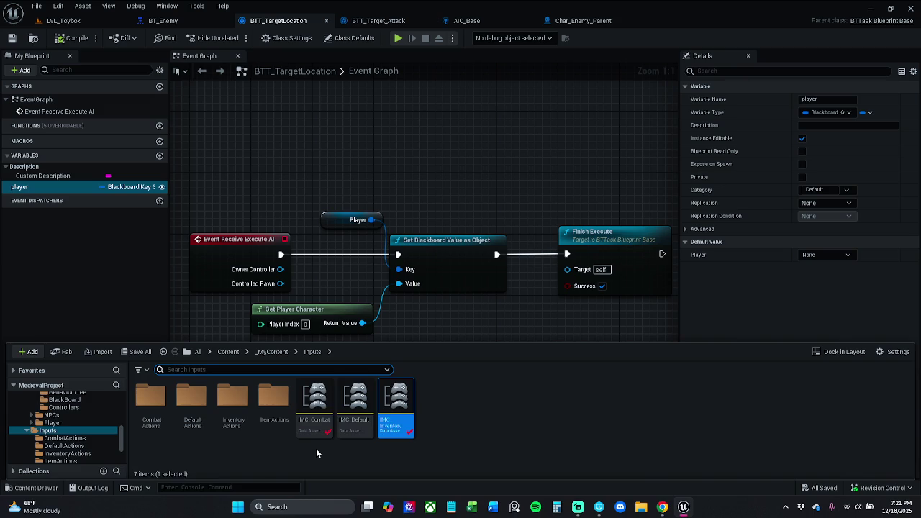
left_click(272, 351)
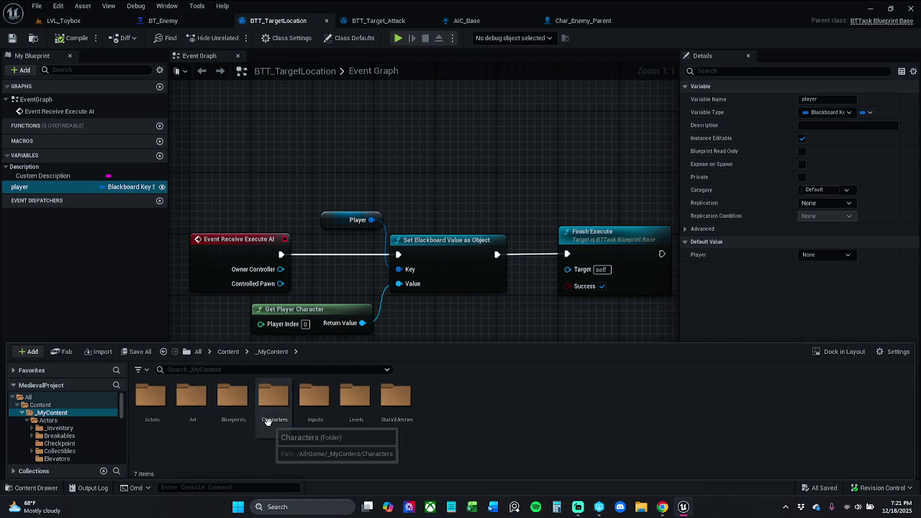
double_click(268, 416)
left_click(146, 418)
left_click(145, 417)
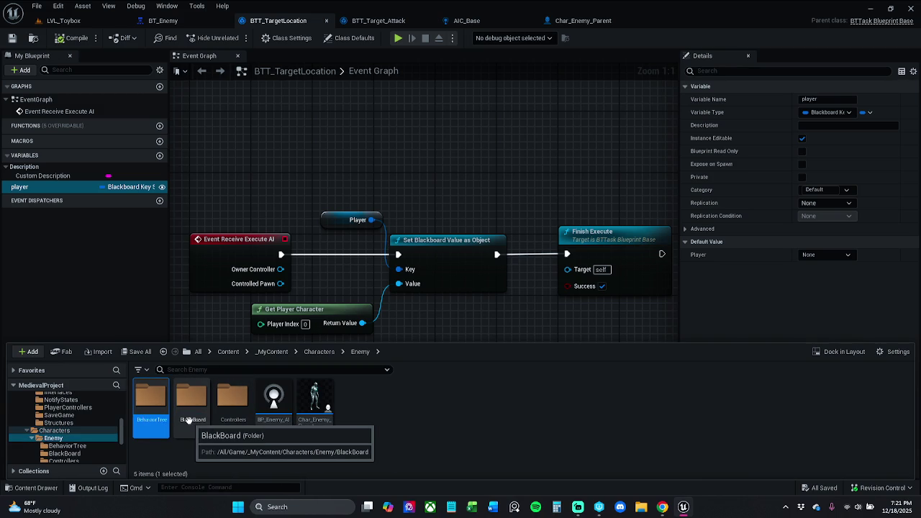
double_click(150, 418)
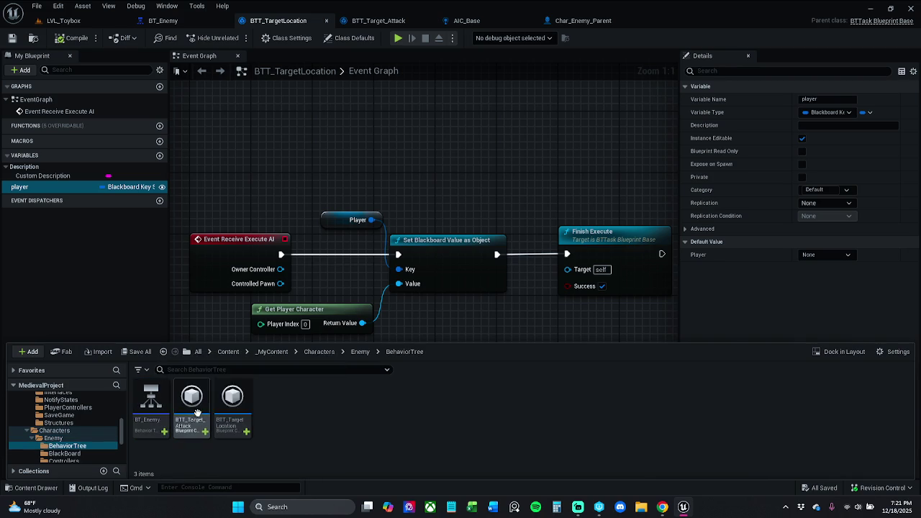
Rename the task asset to BTT_Target_Location and close the Content Drawer
left_click(233, 403)
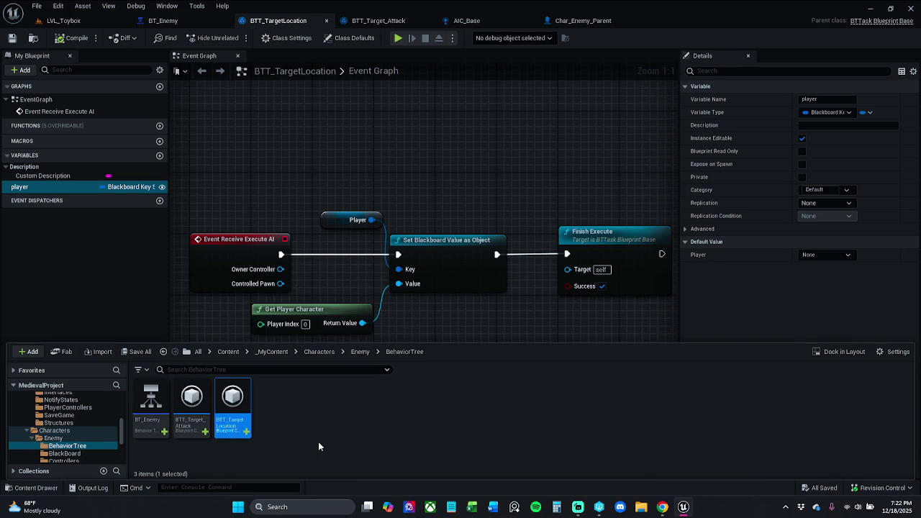
key("F2")
key("End")
key("Left")
left_click(196, 91)
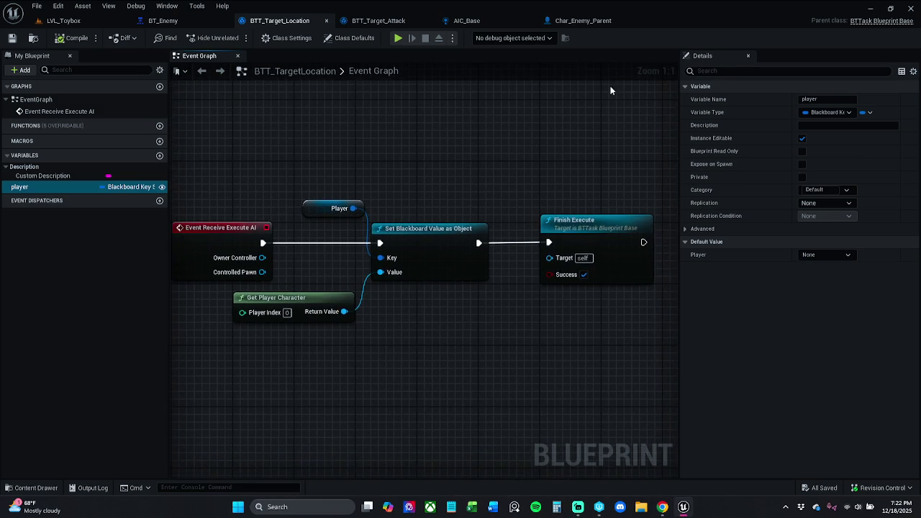
In Char_Enemy_Parent, close the Enemy Attack Anims, Enemy Attack Anim Montage and Tester tabs
left_click(575, 20)
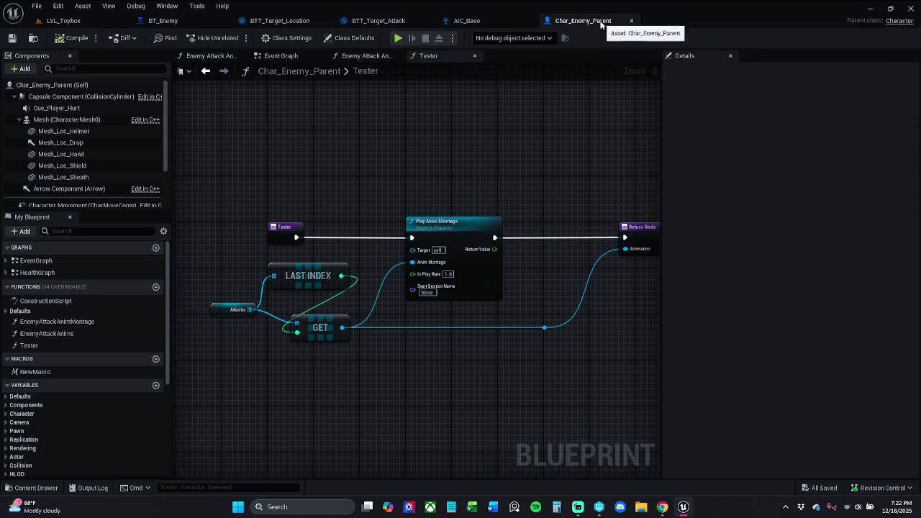
left_click(208, 57)
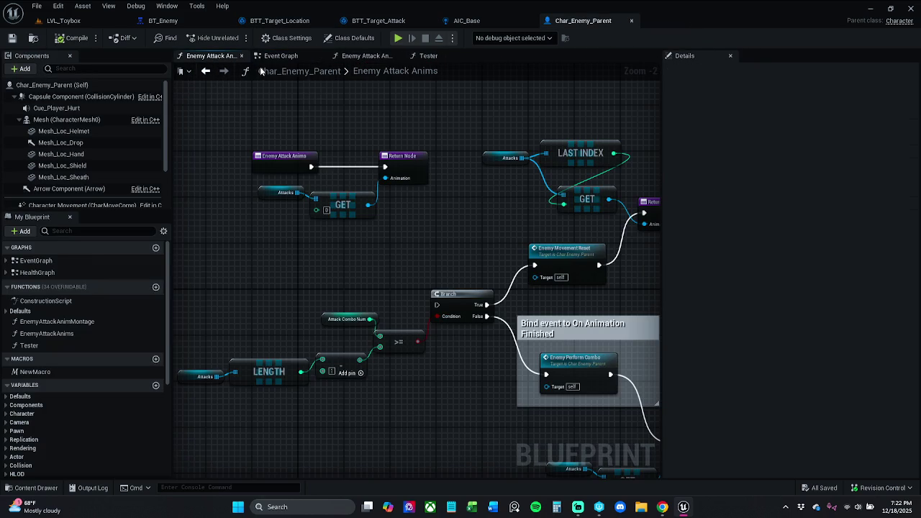
left_click(241, 56)
left_click(300, 57)
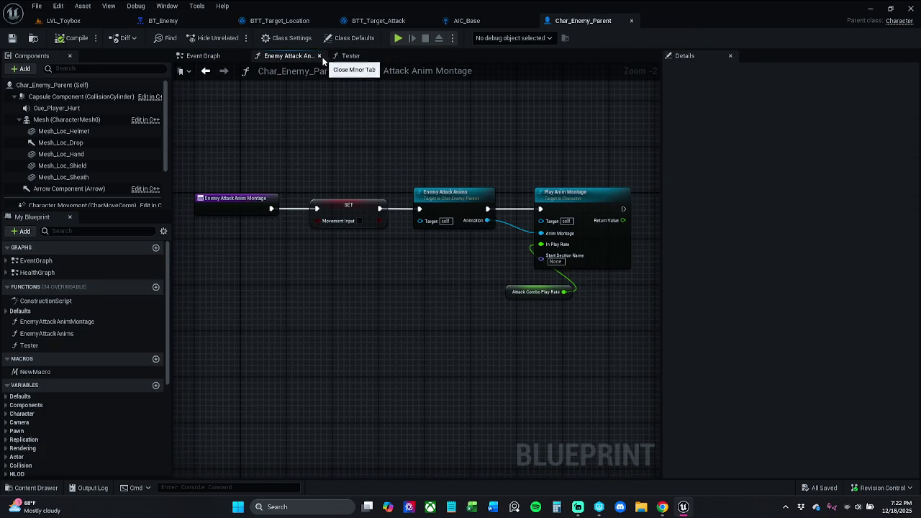
left_click(319, 56)
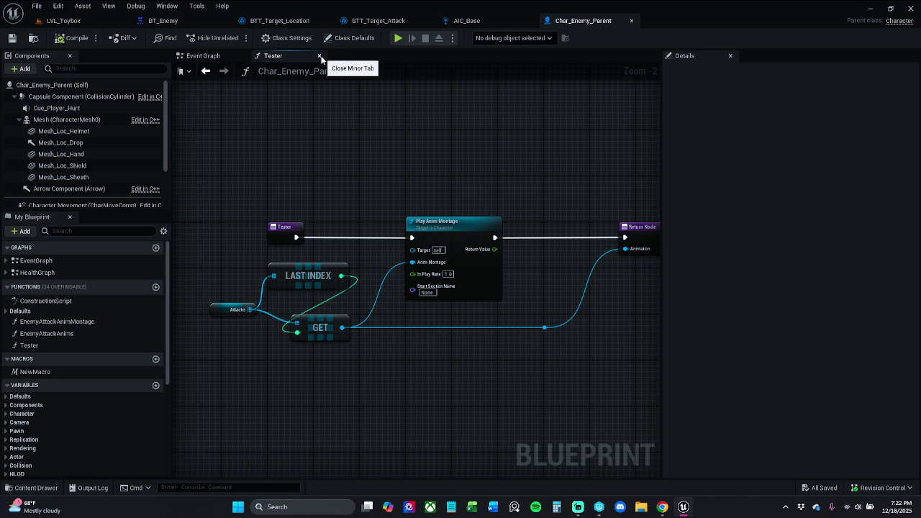
left_click(320, 56)
Pan the Event Graph, search 'custom' in the action menu, then dismiss it without adding anything
scroll(431, 302, "down", 4)
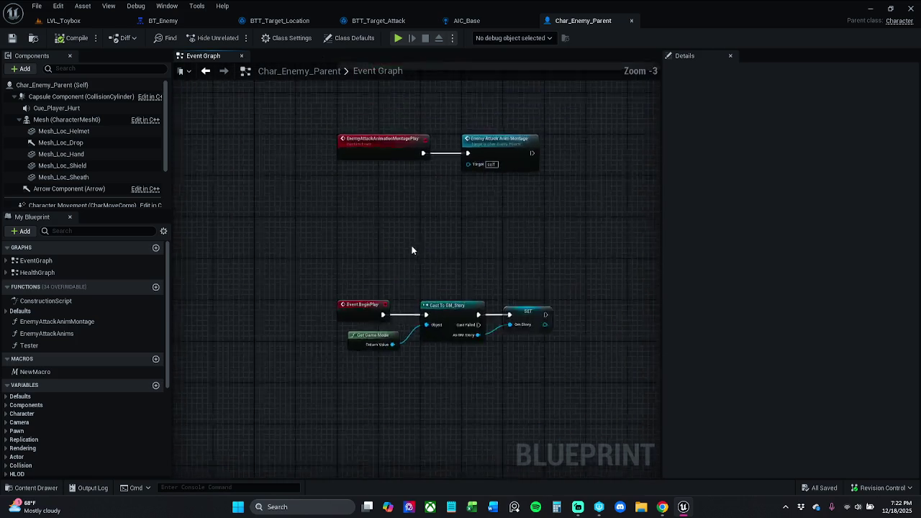
scroll(412, 284, "up", 3)
scroll(409, 230, "down", 4)
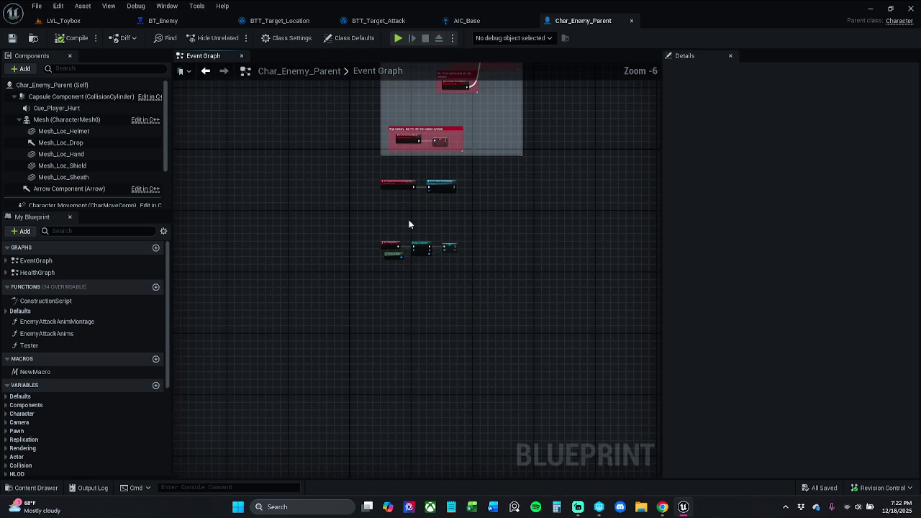
scroll(409, 212, "up", 3)
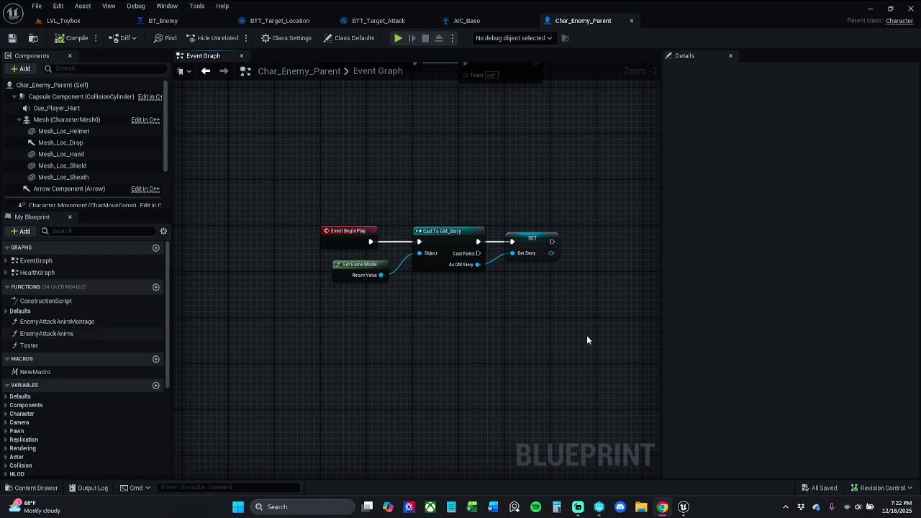
left_click_drag(337, 417, 309, 266)
right_click(307, 263)
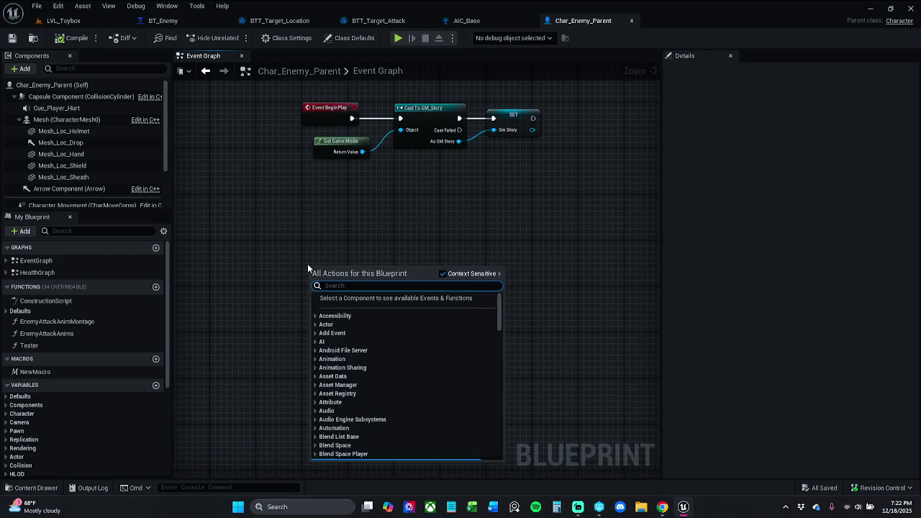
type("custom")
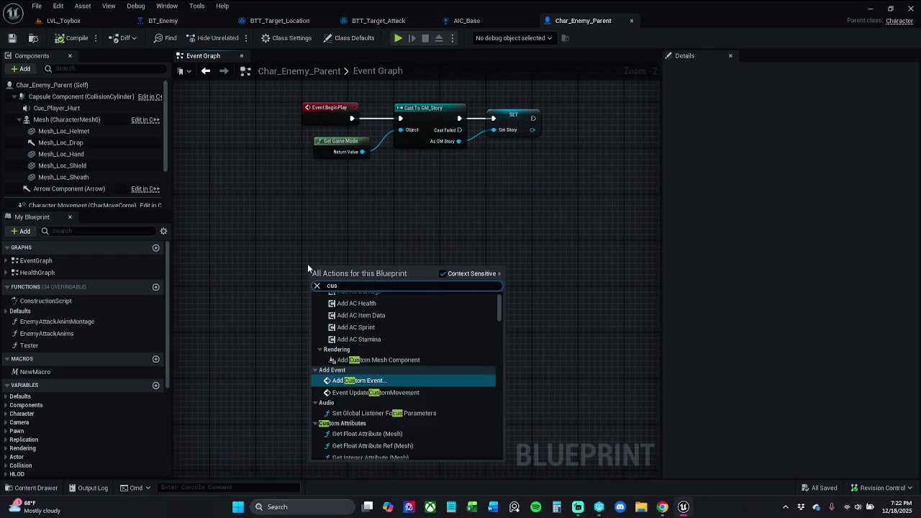
key("Escape")
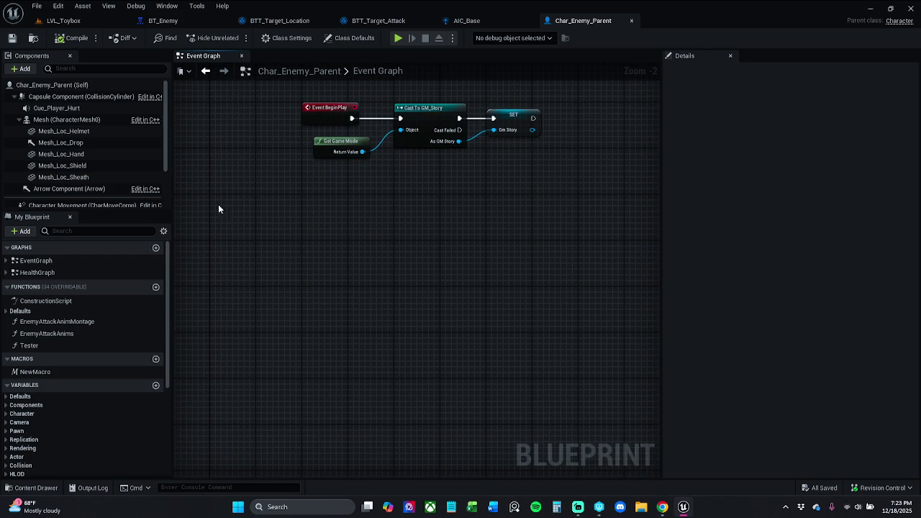
In BTT_Target_Attack, nudge the Tester and Finish Execute nodes left, then open the Tester function graph
left_click(381, 22)
mouse_move(360, 285)
left_mouse_down()
mouse_move(396, 197)
mouse_move(451, 229)
mouse_move(515, 233)
mouse_move(503, 232)
left_mouse_up()
left_click(508, 197)
left_click(498, 194)
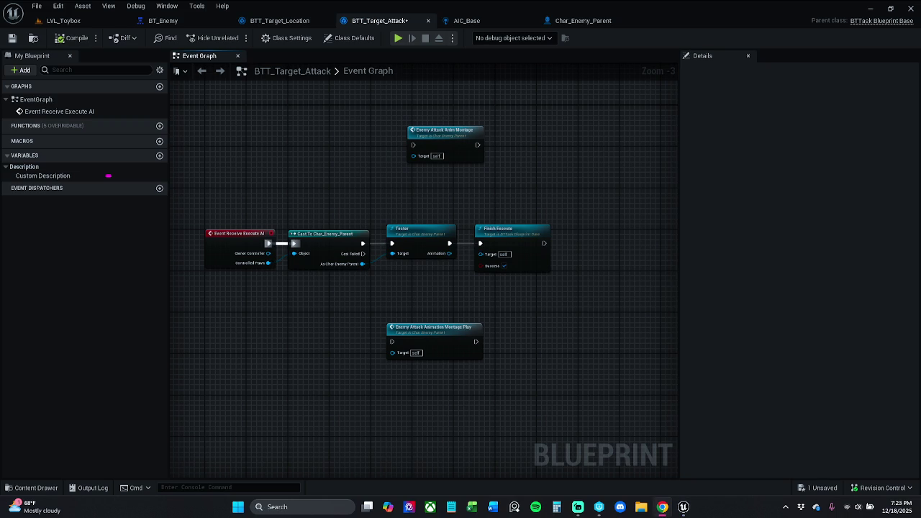
double_click(418, 231)
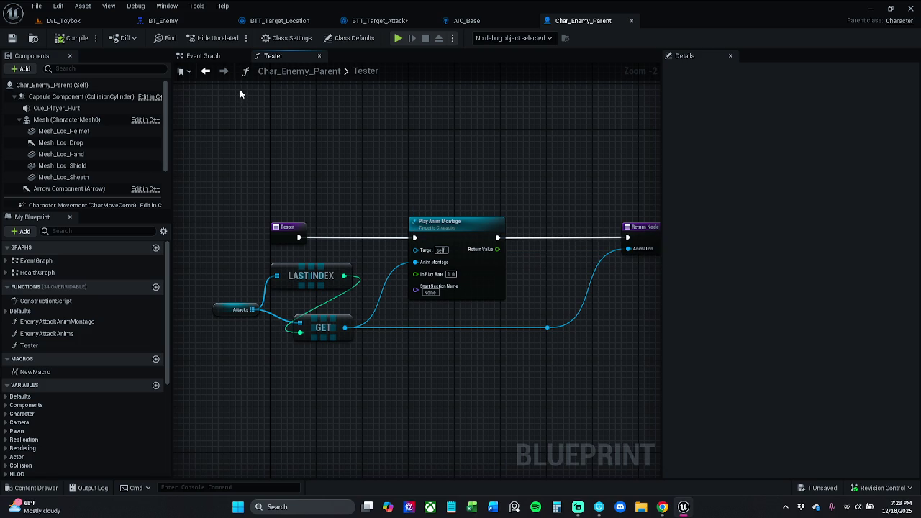
Add a custom event named Attack to Char_Enemy_Parent's Event Graph and place it lower
left_click(205, 55)
right_click(357, 238)
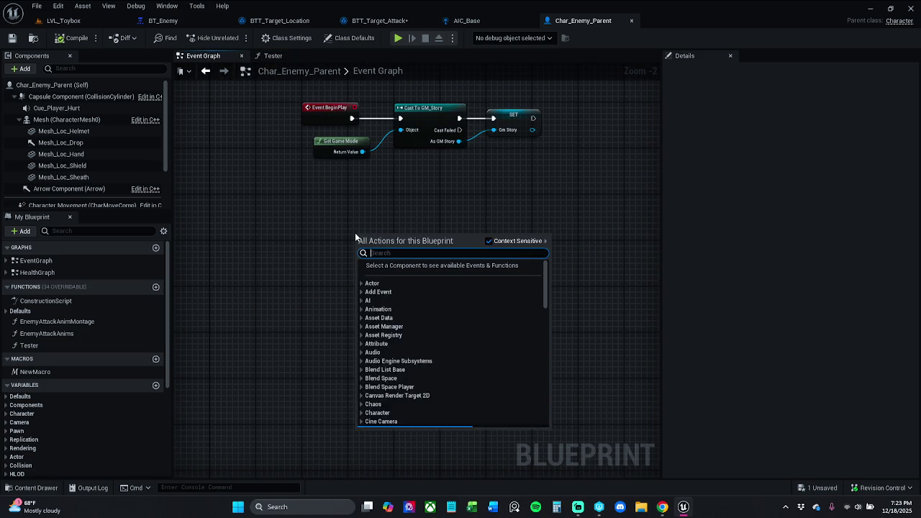
type("custom")
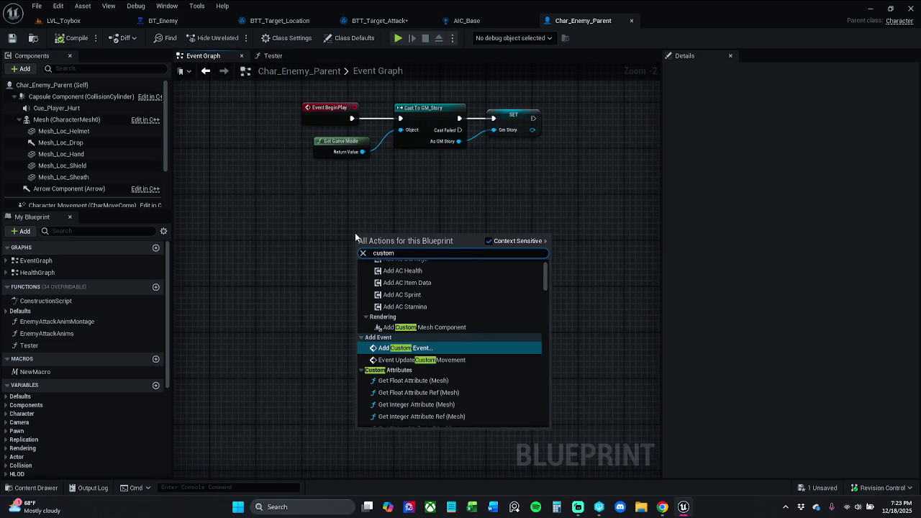
key("Return")
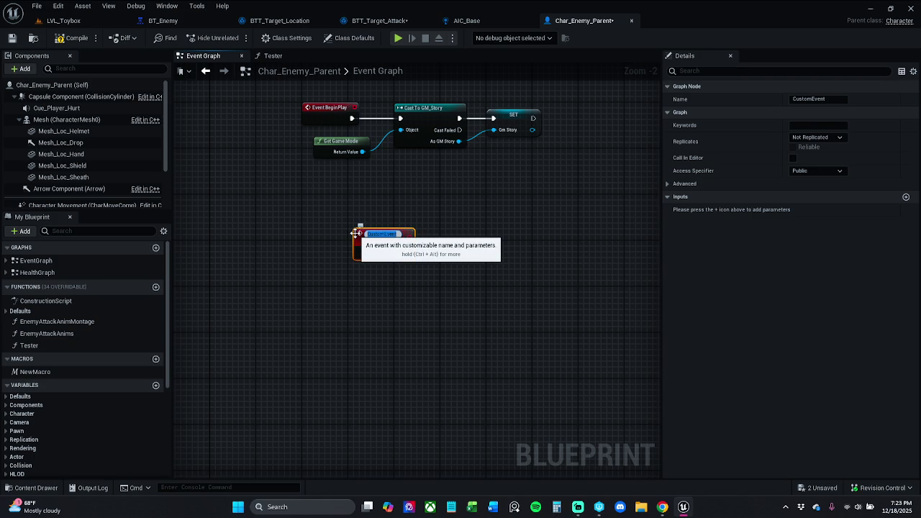
type("Attack")
mouse_move(373, 242)
left_mouse_down()
mouse_move(324, 280)
mouse_move(324, 236)
mouse_move(326, 253)
left_mouse_up()
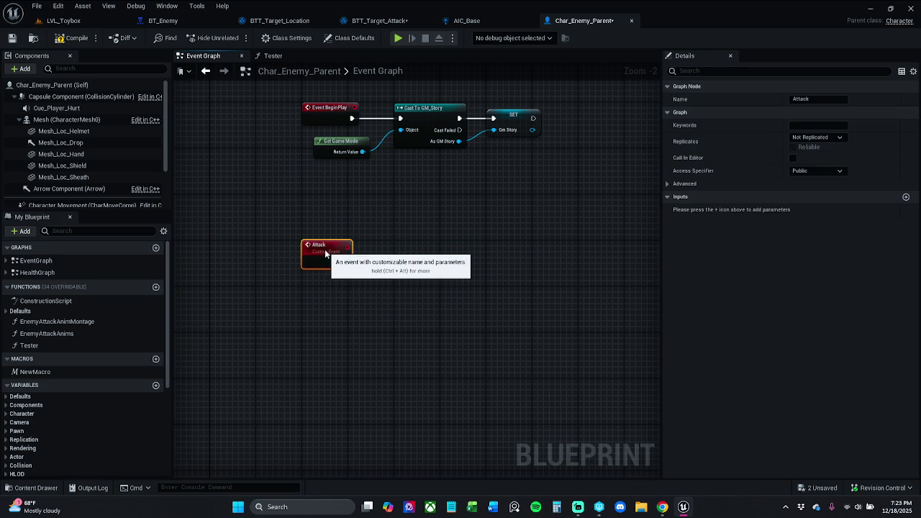
Rename the Attack event to EnemyAttack and compile Char_Enemy_Parent
left_click(202, 243)
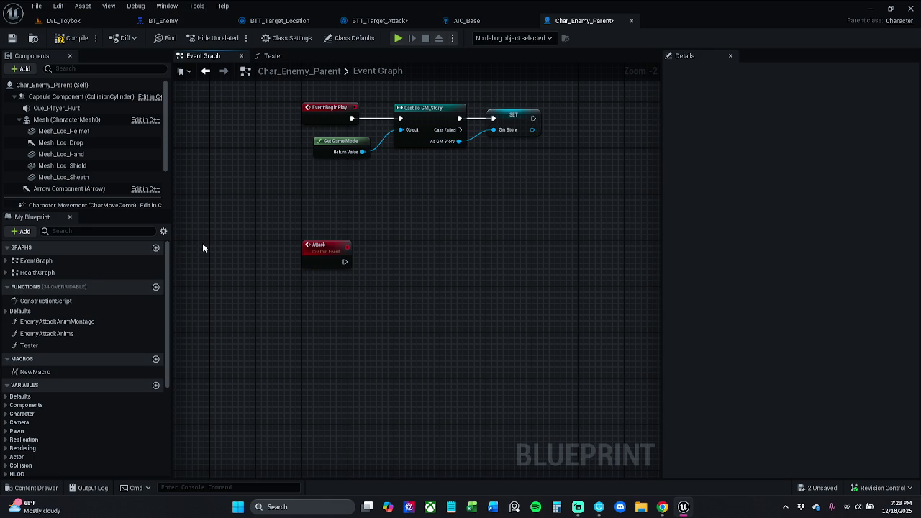
left_click(5, 262)
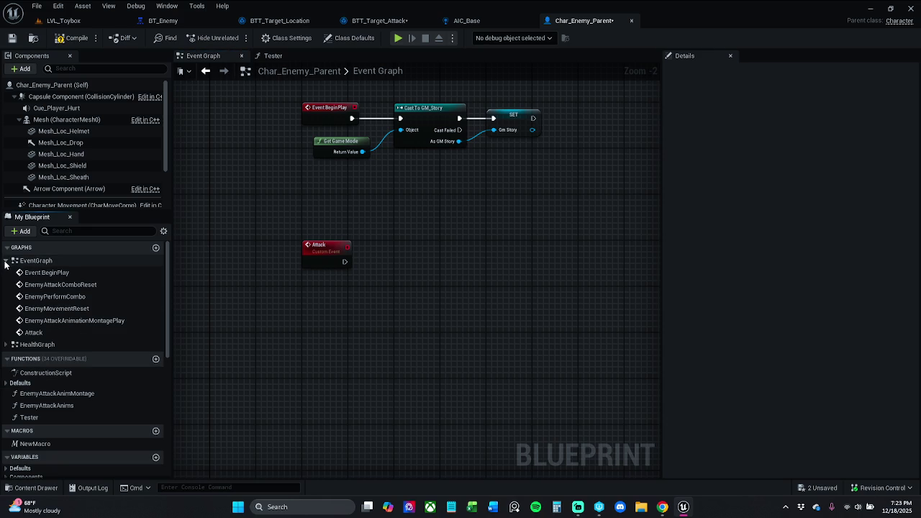
left_click(6, 261)
left_click(327, 265)
key("F2")
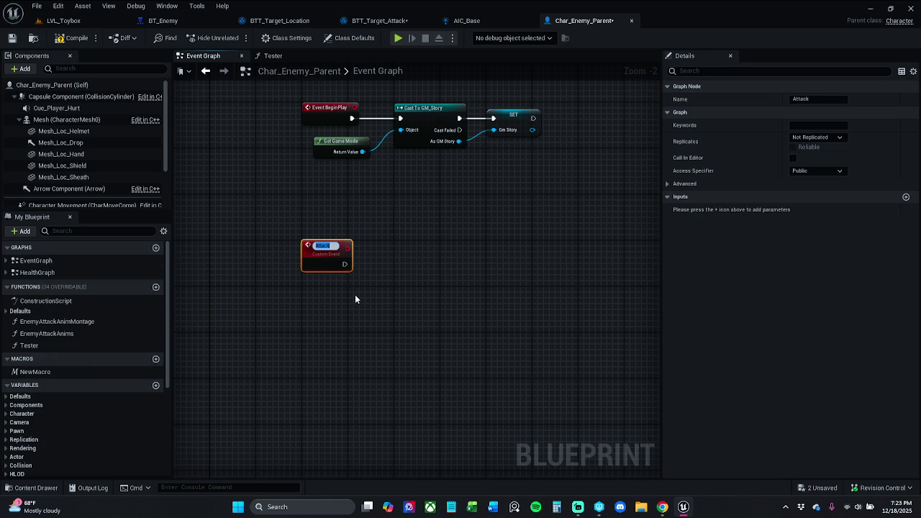
key("Home")
type("Enemy")
key("Return")
left_click(355, 294)
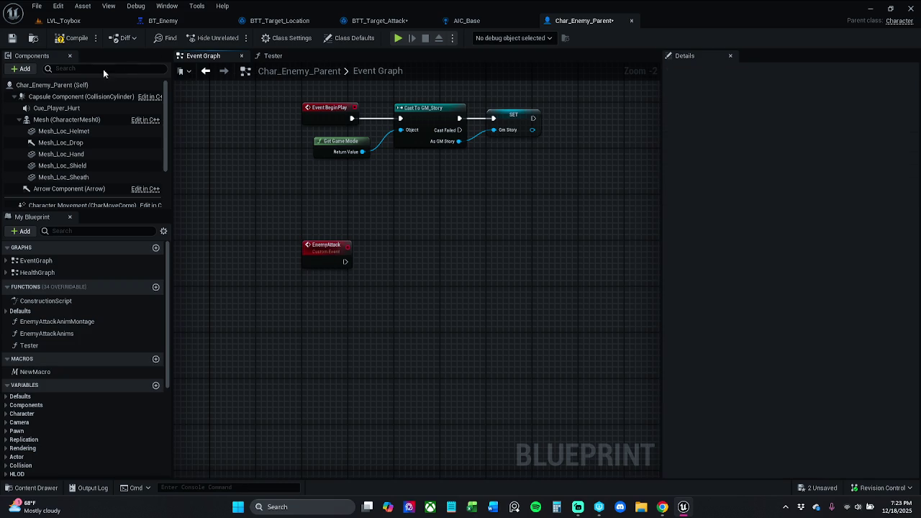
left_click(71, 37)
Add a Play Montage node fed by a Mesh reference and run it from EnemyAttack
left_click(56, 108)
left_click(76, 121)
mouse_move(75, 121)
left_mouse_down()
mouse_move(396, 216)
mouse_move(385, 199)
mouse_move(418, 228)
mouse_move(386, 229)
left_mouse_up()
type("pla")
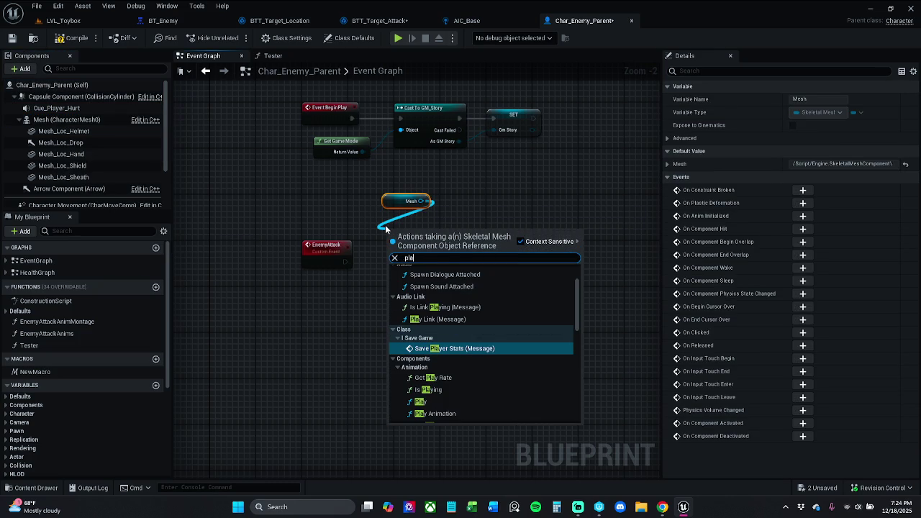
type("y mo")
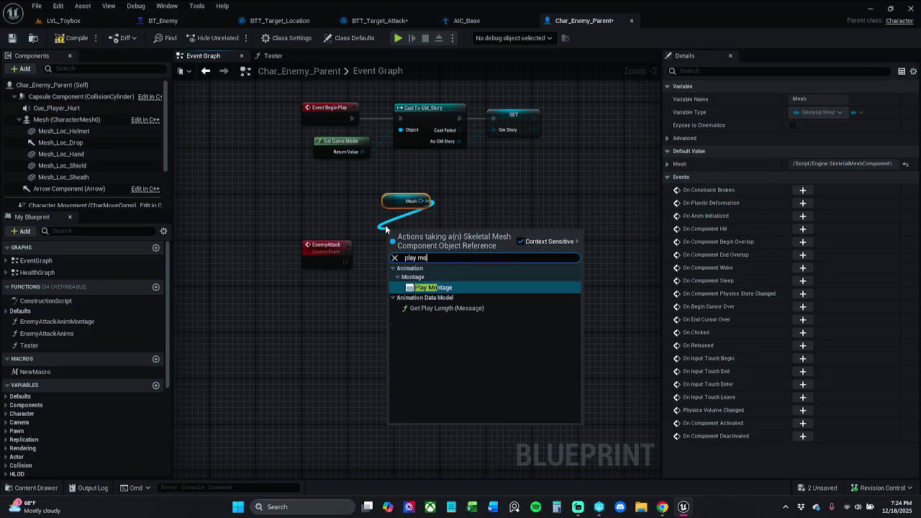
key("Return")
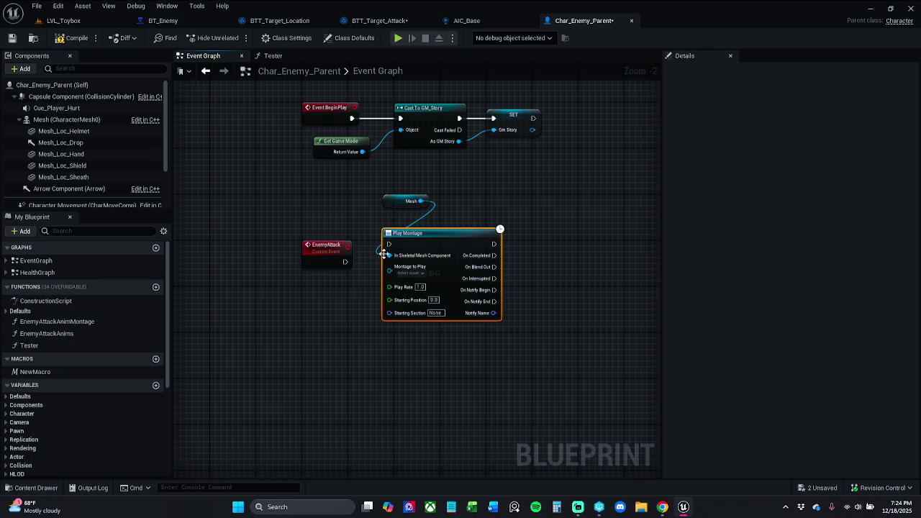
left_click_drag(390, 244, 345, 262)
Tidy the layout so Mesh sits just above Play Montage beside EnemyAttack
left_click(397, 201)
left_click(448, 247, "ctrl")
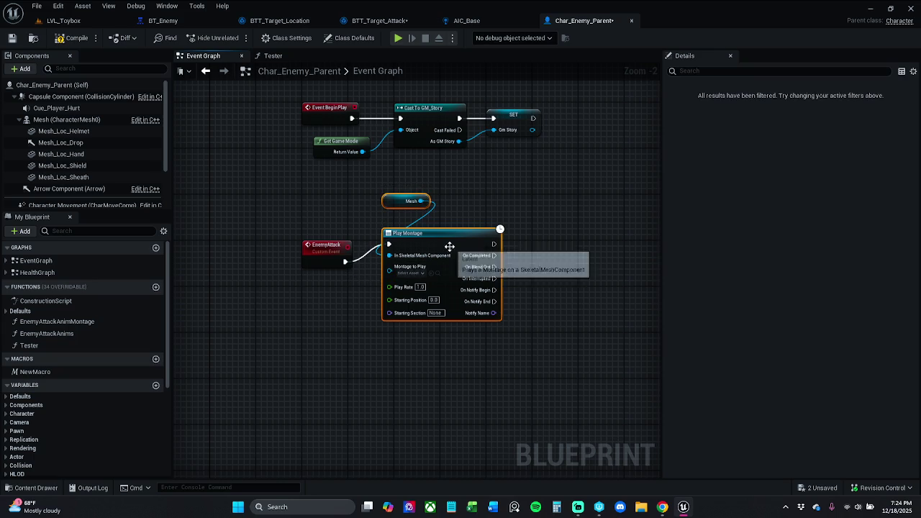
left_click_drag(449, 247, 442, 258)
left_click(457, 239)
left_click_drag(321, 294, 435, 247)
left_click(340, 363)
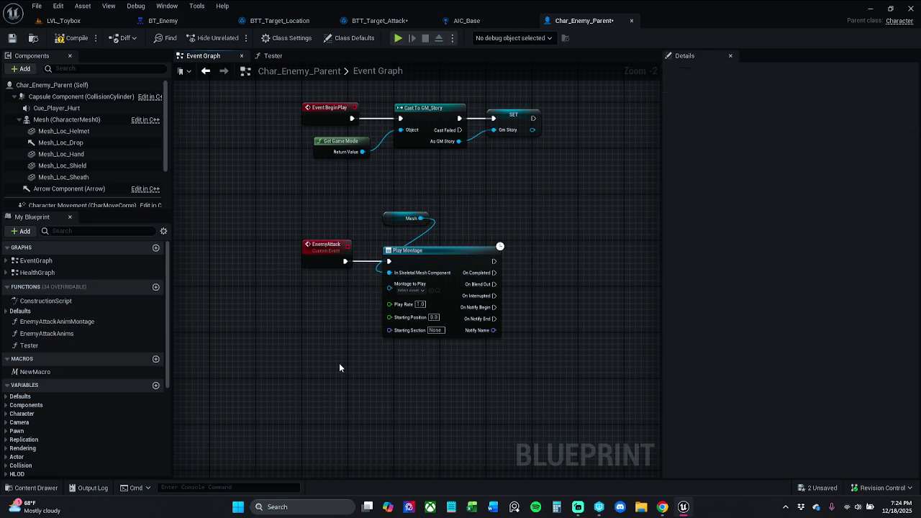
mouse_move(409, 218)
left_mouse_down()
mouse_move(376, 228)
mouse_move(391, 230)
left_mouse_up()
left_click_drag(547, 257, 512, 233)
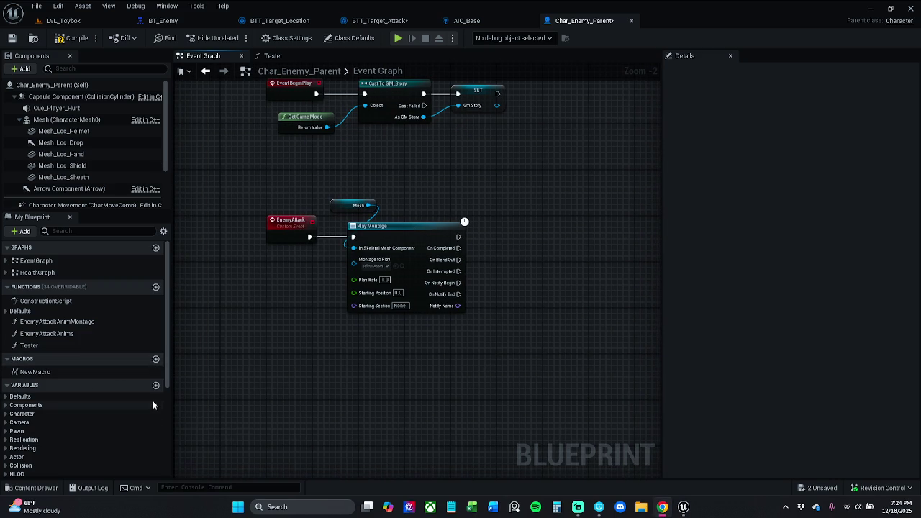
left_click_drag(168, 371, 158, 438)
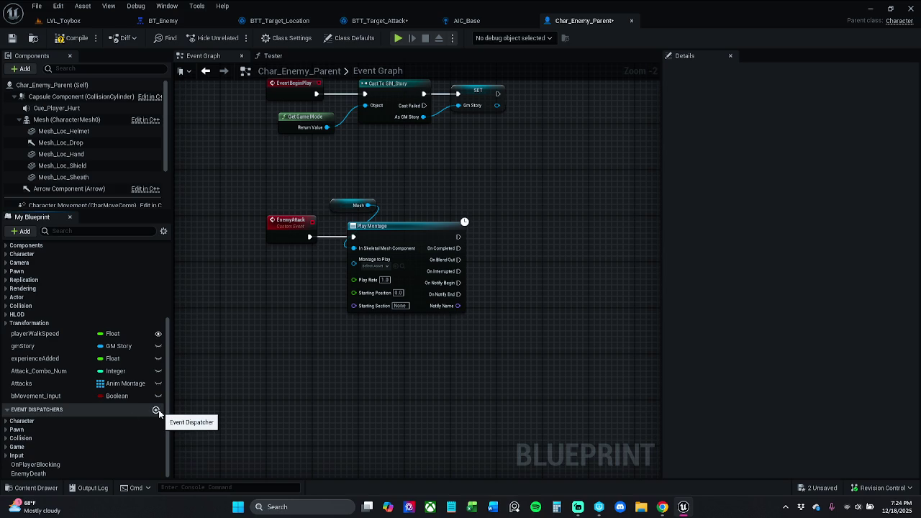
Create a new event dispatcher named OnAttackEnd in Char_Enemy_Parent
left_click(6, 456)
scroll(14, 461, "down", 1)
left_click(7, 440)
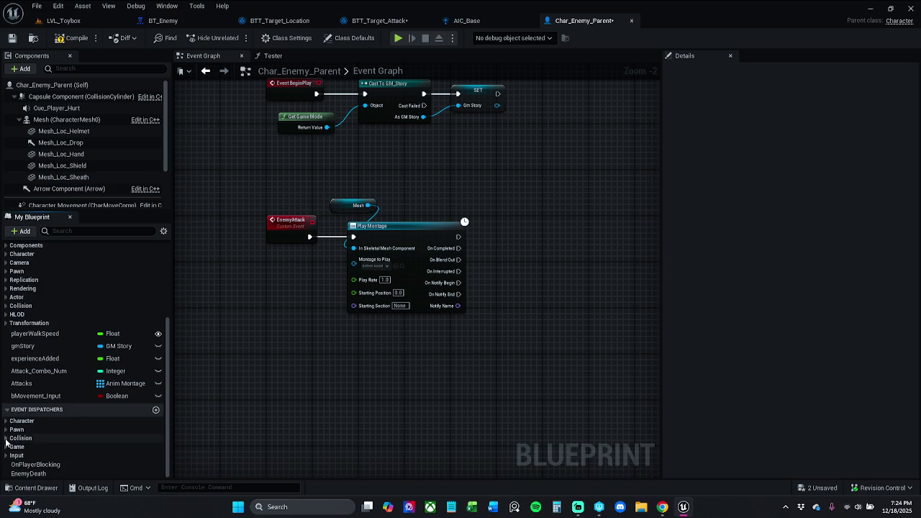
left_click(156, 412)
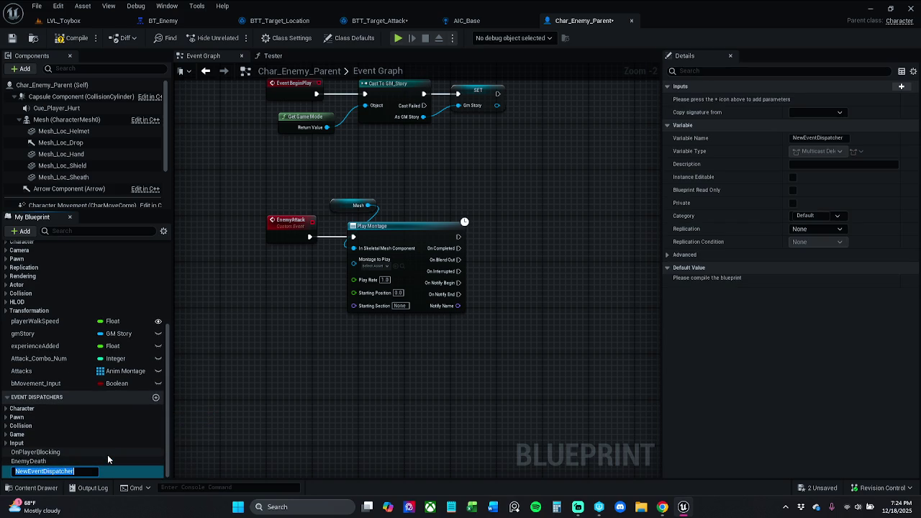
type("On")
type("Atta")
type("ckEnd")
key("Return")
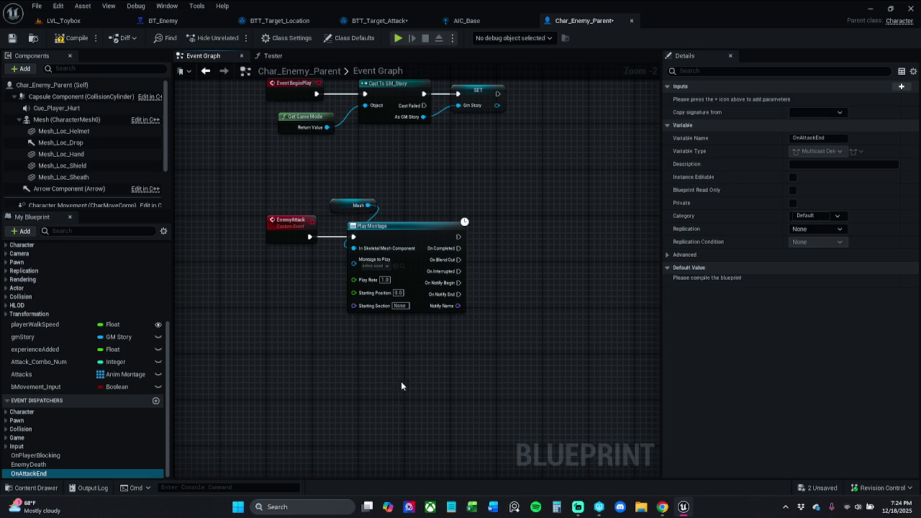
Add a Call OnAttackEnd node triggered by Play Montage's On Completed, not On Blend Out
left_click_drag(401, 382, 378, 365)
mouse_move(122, 470)
left_mouse_down()
mouse_move(468, 280)
mouse_move(495, 252)
left_mouse_up()
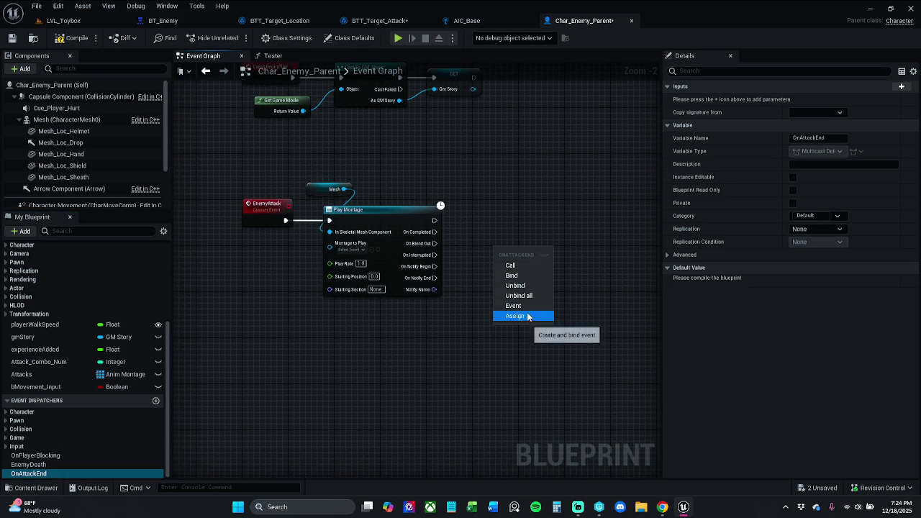
left_click(520, 269)
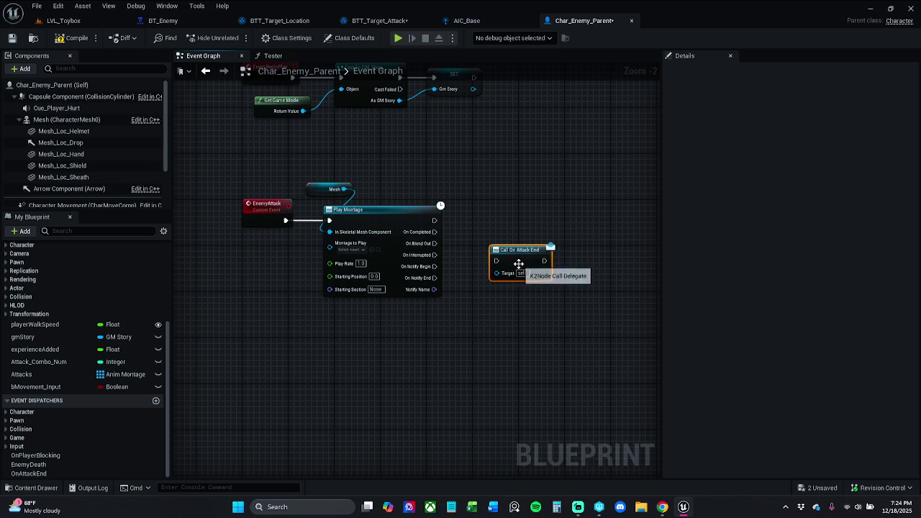
mouse_move(496, 238)
left_mouse_down()
mouse_move(414, 246)
mouse_move(434, 244)
left_mouse_up()
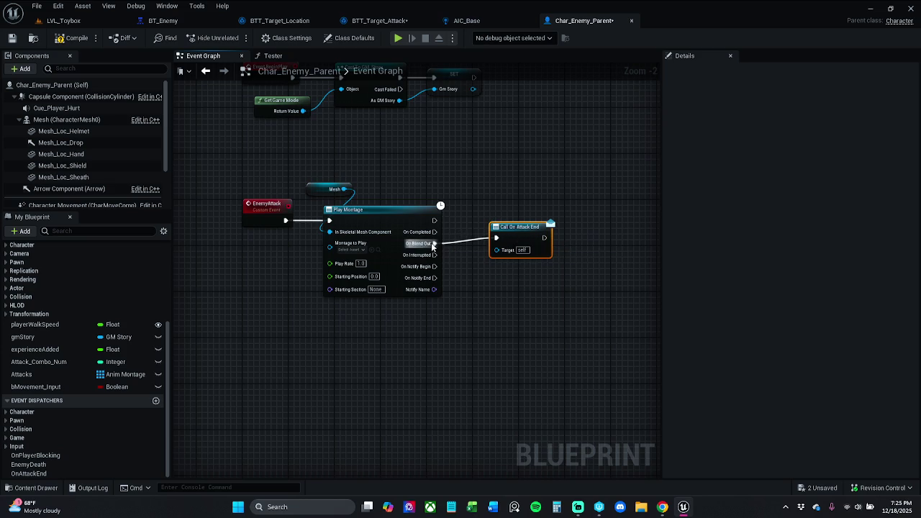
left_click_drag(496, 238, 432, 238)
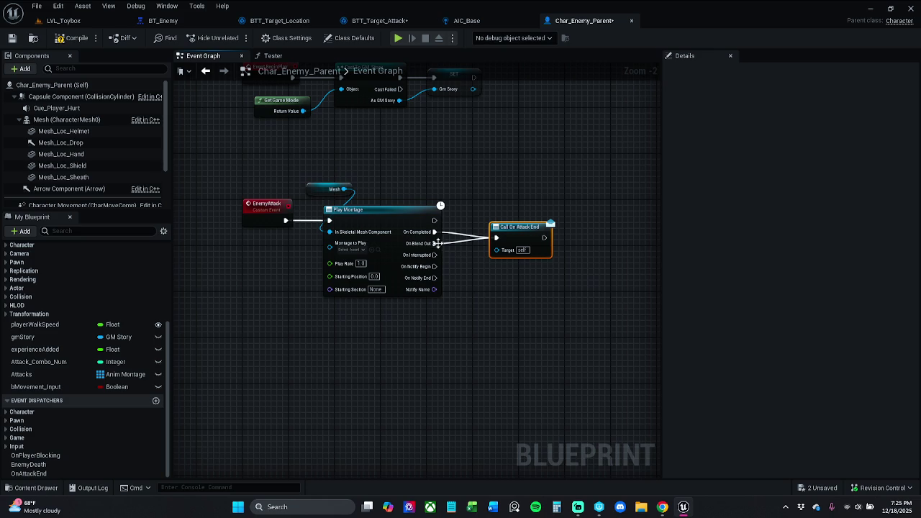
left_click(434, 243, "alt")
Arrange the Mesh, Play Montage and Call On Attack End nodes neatly
left_click_drag(510, 238, 493, 232)
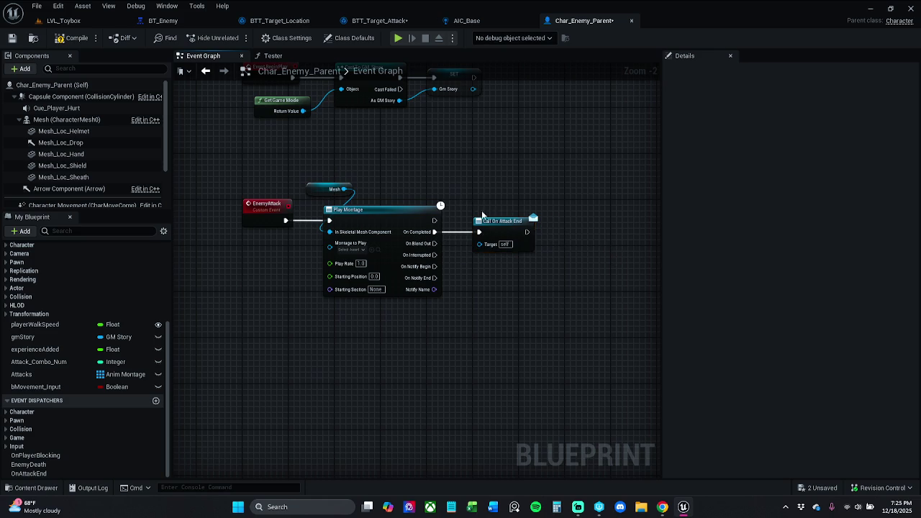
left_click(395, 232, "shift")
left_click(493, 318)
left_click_drag(511, 231, 517, 231)
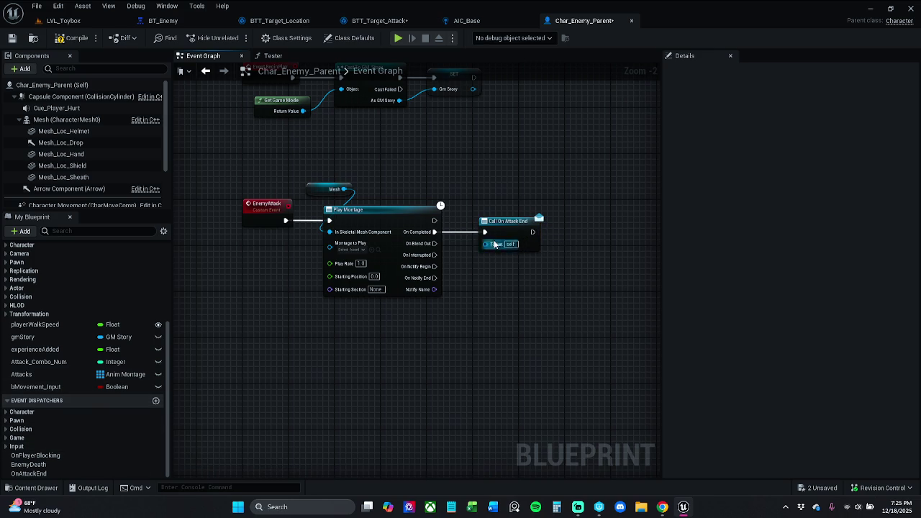
left_click_drag(309, 163, 487, 257)
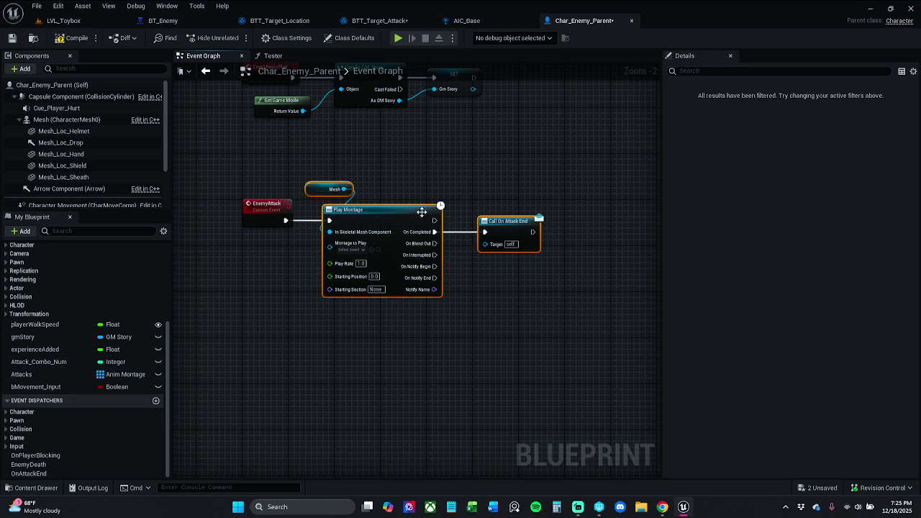
left_click_drag(397, 211, 409, 213)
left_click(412, 182)
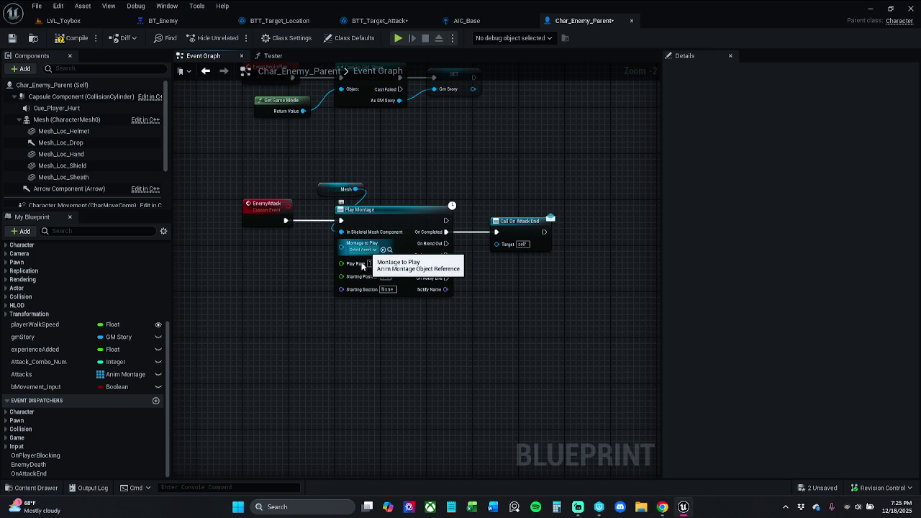
left_click(363, 250)
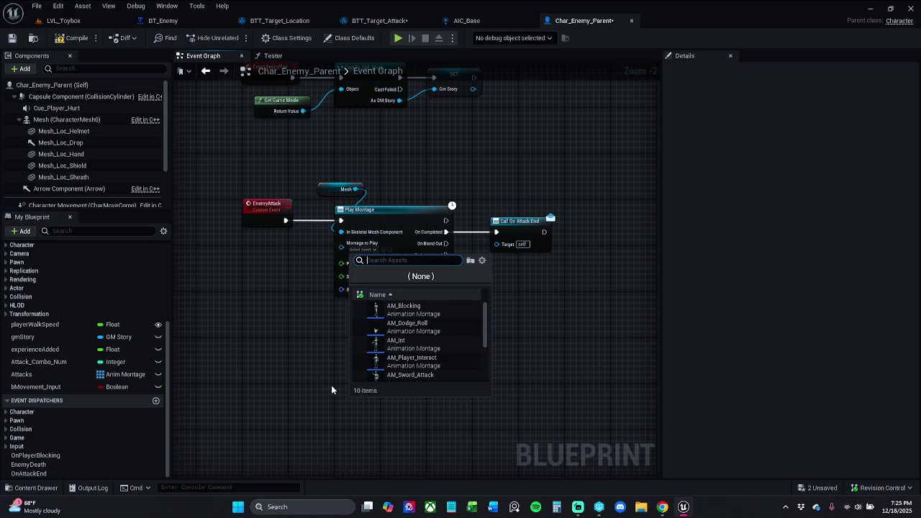
scroll(422, 352, "down", 5)
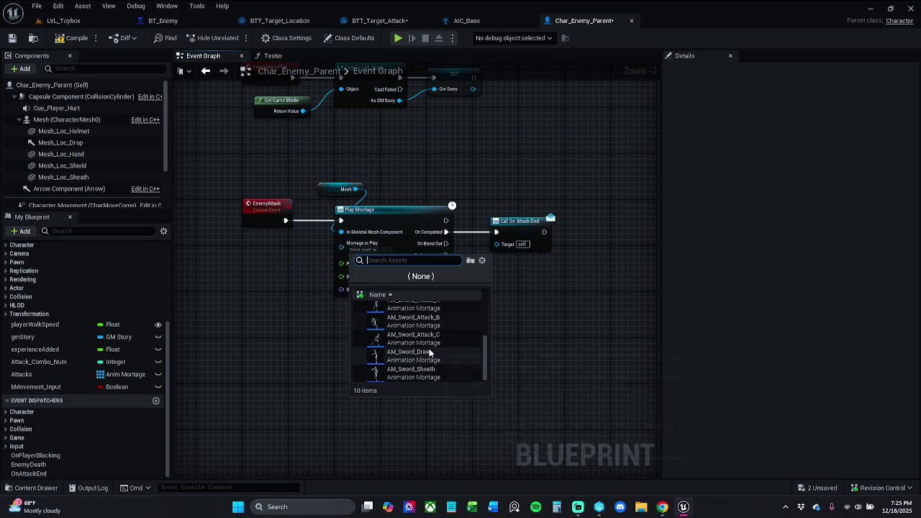
scroll(442, 358, "up", 3)
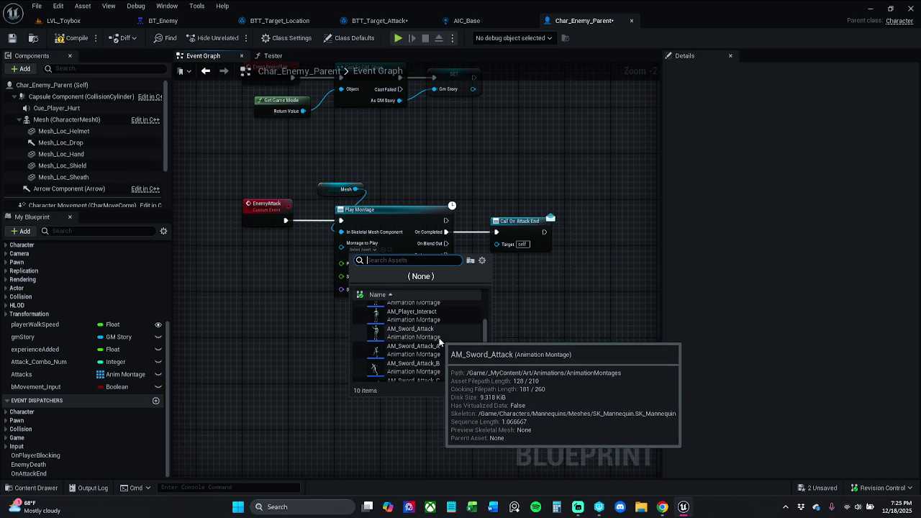
scroll(439, 340, "up", 1)
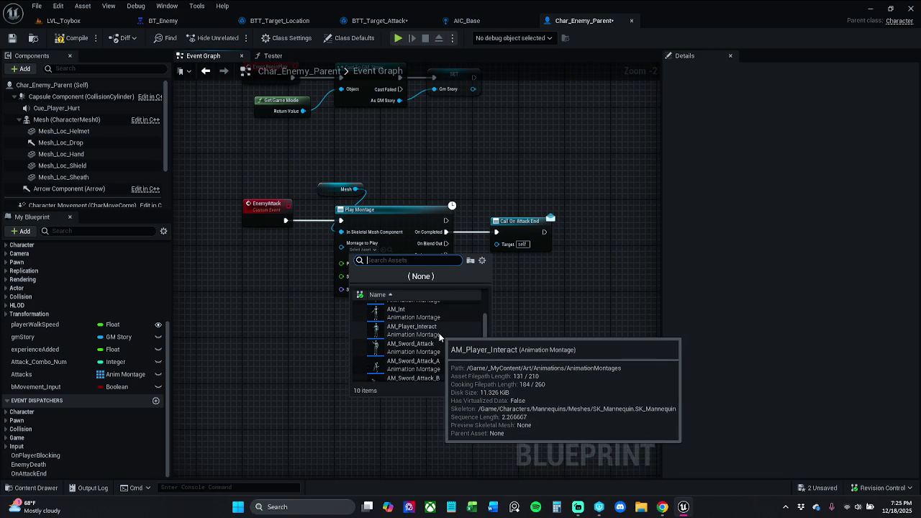
scroll(439, 337, "up", 2)
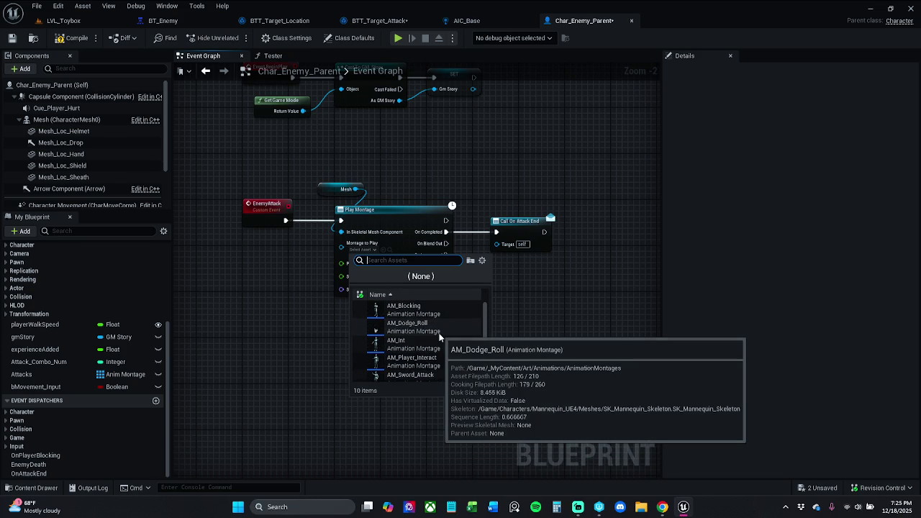
scroll(441, 340, "down", 4)
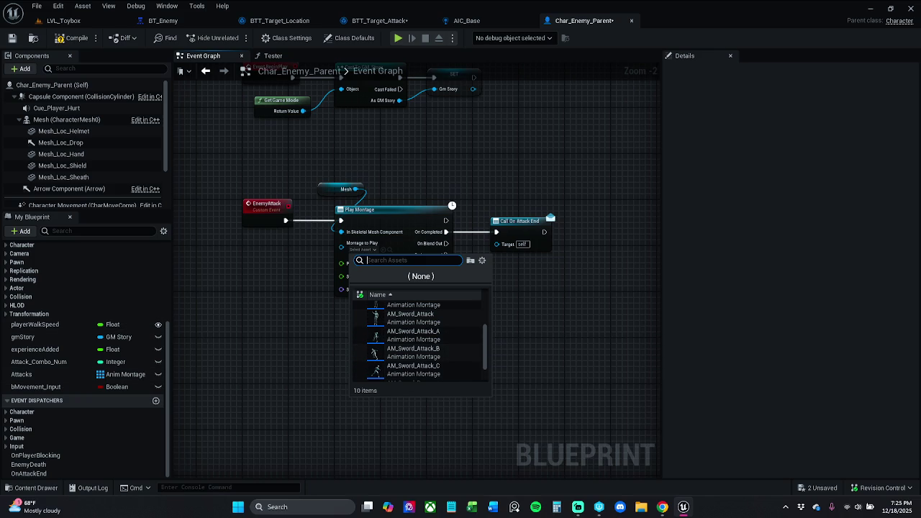
key("Escape")
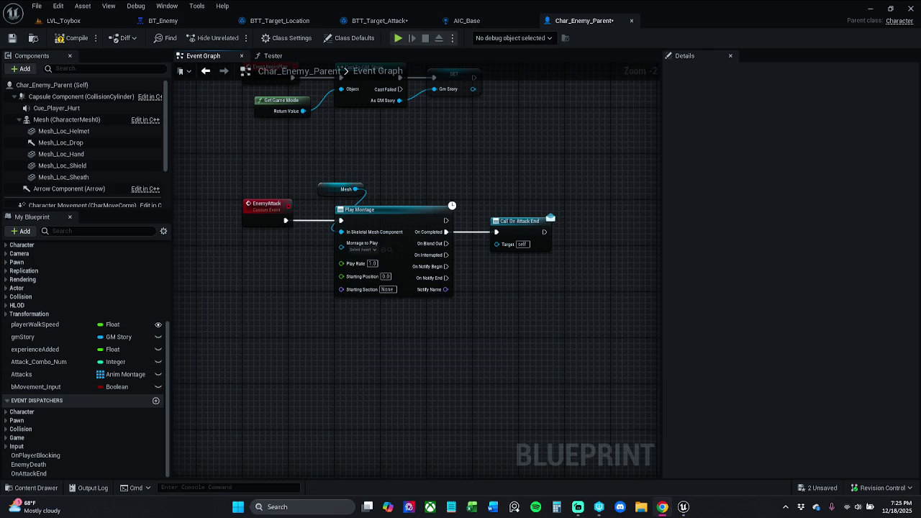
Save Char_Enemy_Parent and the BTT_Target_Attack task
left_click(37, 58)
left_click(11, 38)
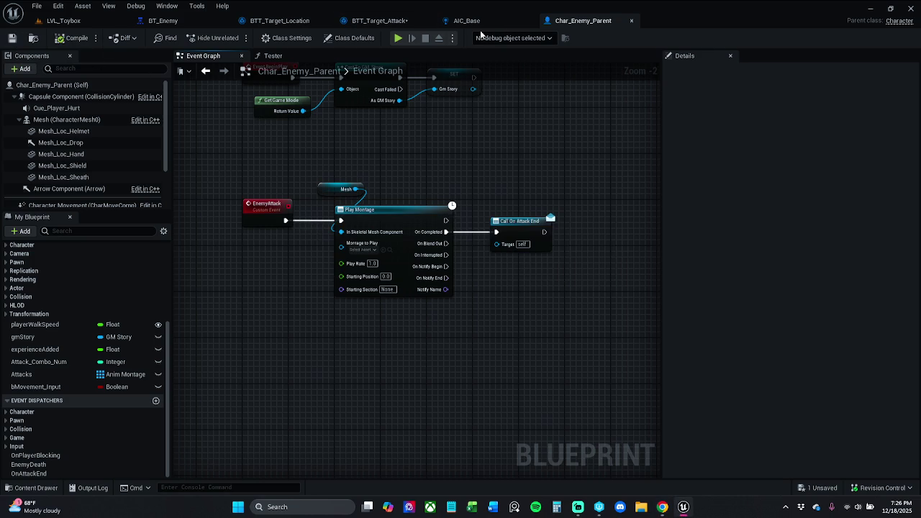
left_click(379, 21)
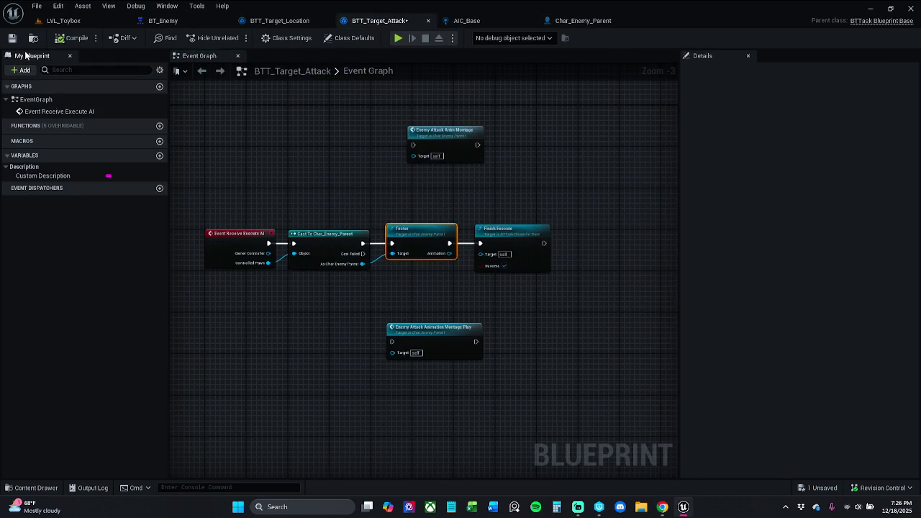
left_click(12, 38)
left_click(373, 128)
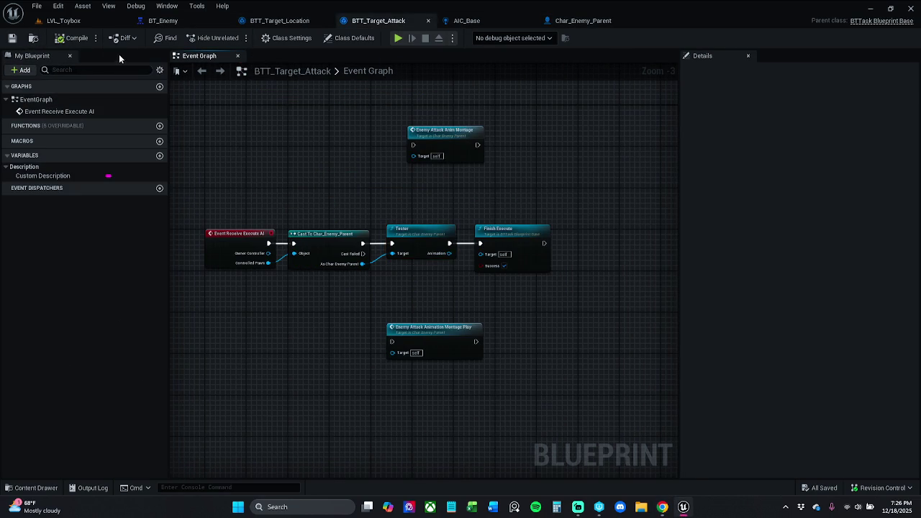
Review BT_Enemy and BTT_Target_Location, then return to the BTT_Target_Attack graph
left_click(163, 20)
left_click(504, 193)
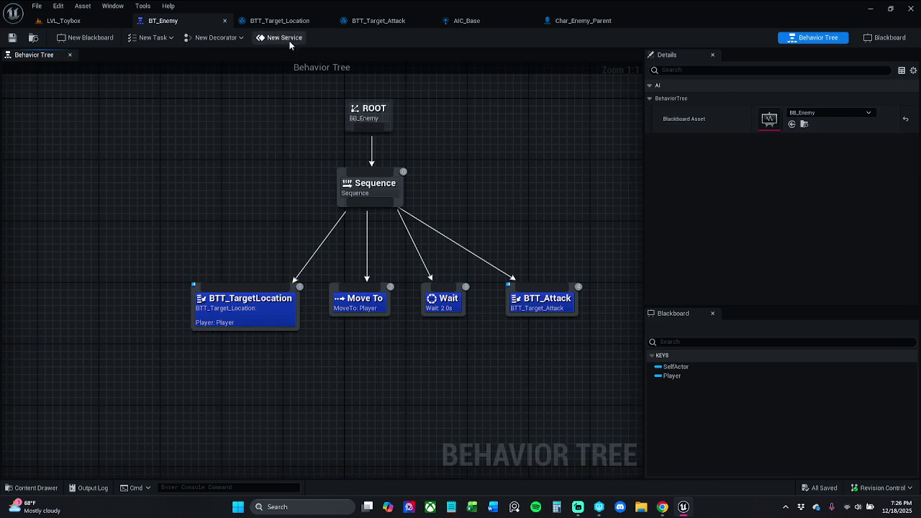
left_click(279, 21)
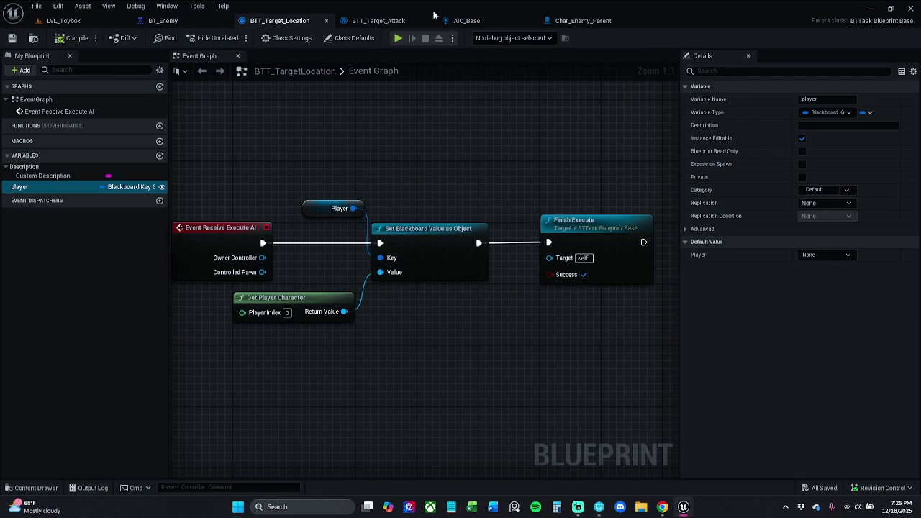
left_click(379, 20)
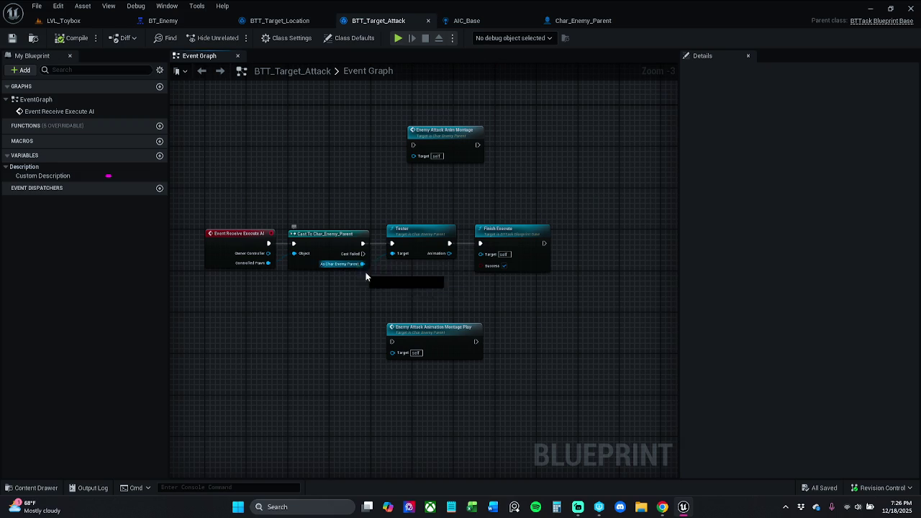
From the cast's As Char Enemy Parent pin, add Bind Event to On Attack End with an OnAttackEnd_Event
left_click_drag(362, 263, 428, 303)
type("b")
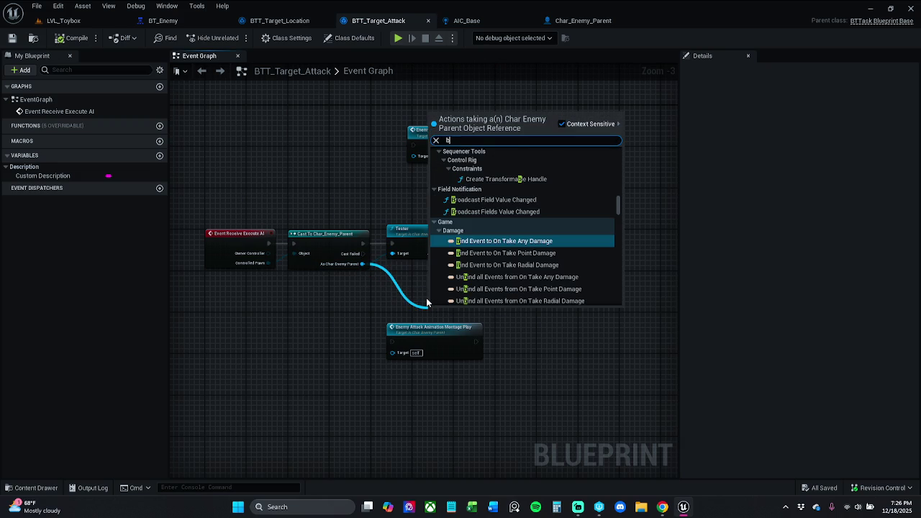
type("ind")
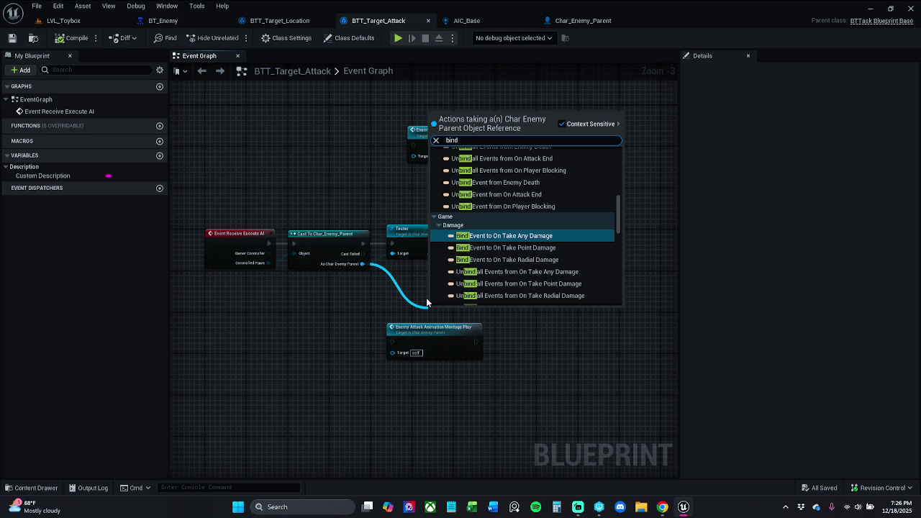
key("BackSpace")
key("BackSpace")
key("BackSpace")
type("assign")
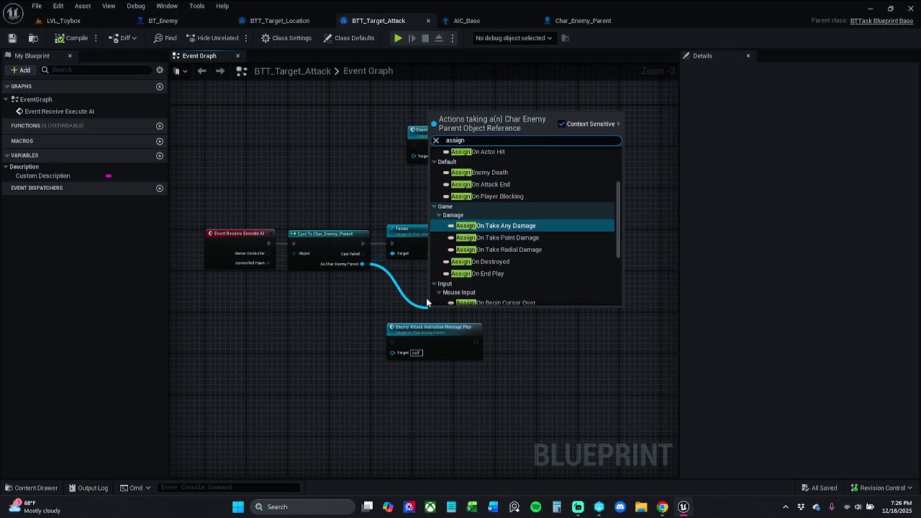
type(" on ")
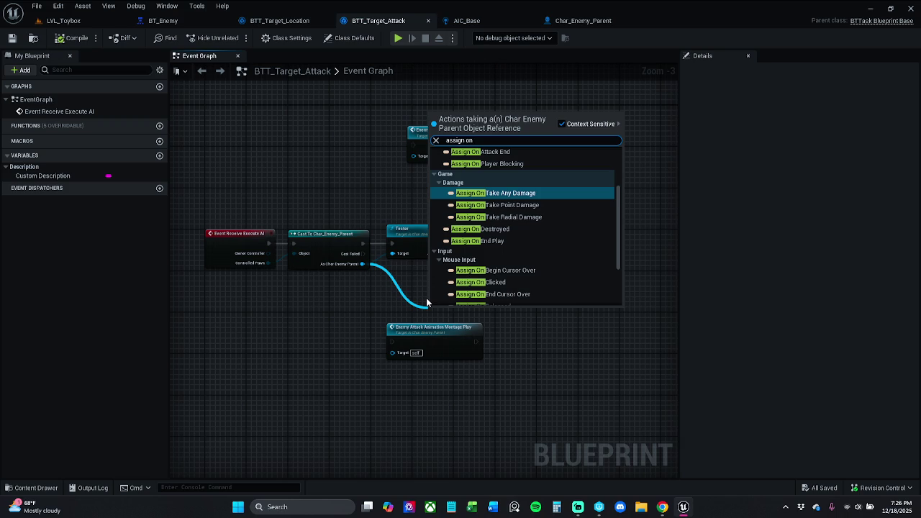
type("Att")
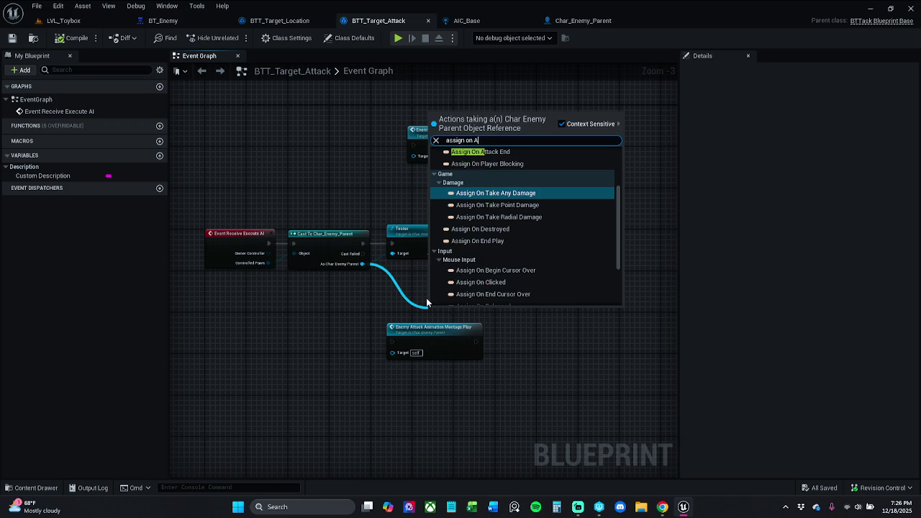
key("Return")
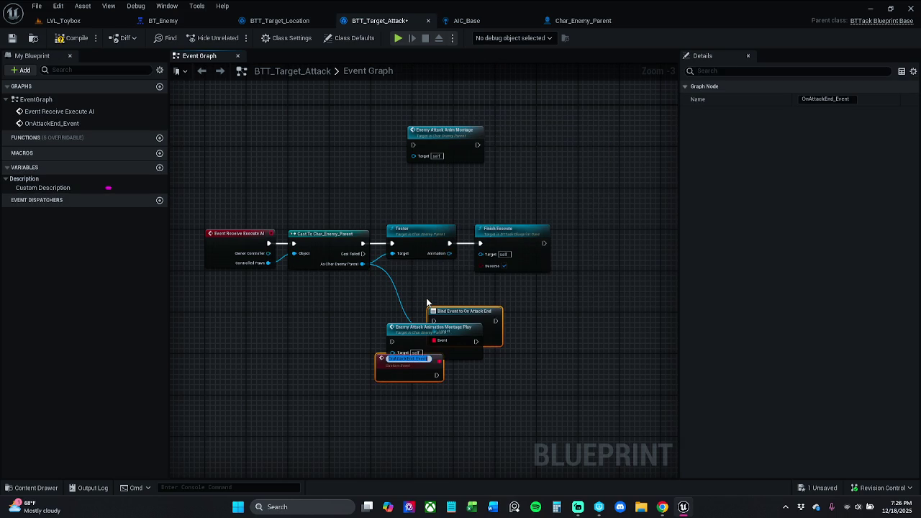
left_click_drag(171, 107, 583, 289)
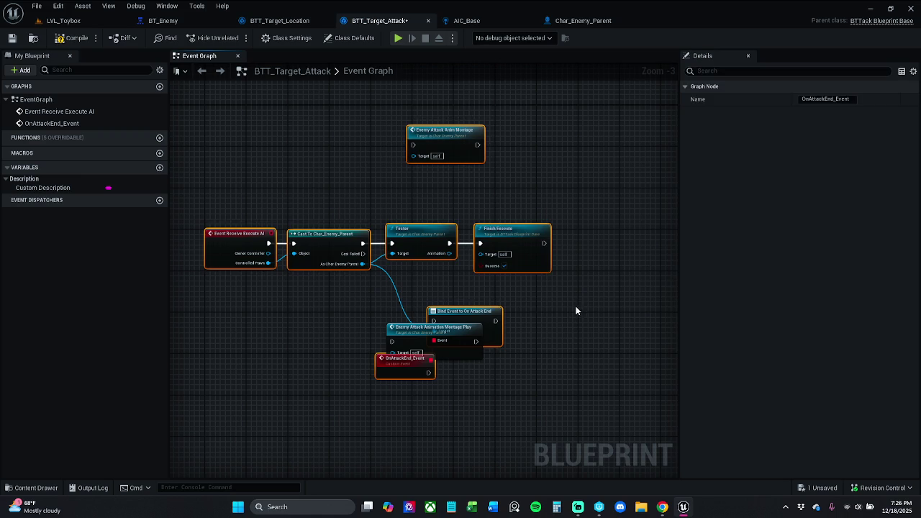
key("ctrl+z")
mouse_move(393, 366)
left_mouse_down()
mouse_move(503, 382)
mouse_move(562, 350)
left_mouse_up()
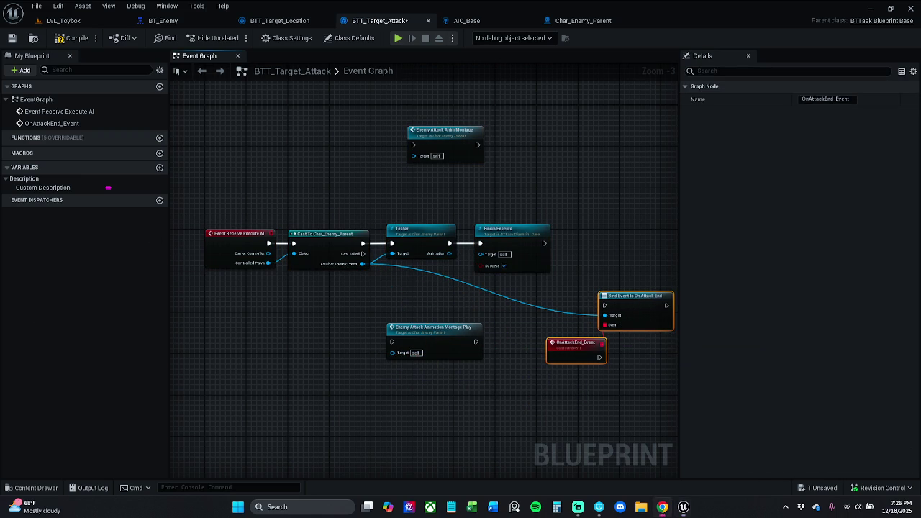
Make room and wire Tester's execution into Bind Event to On Attack End
left_click_drag(597, 382, 490, 371)
mouse_move(540, 309)
left_mouse_down()
mouse_move(560, 266)
mouse_move(497, 295)
mouse_move(504, 311)
mouse_move(518, 306)
left_mouse_up()
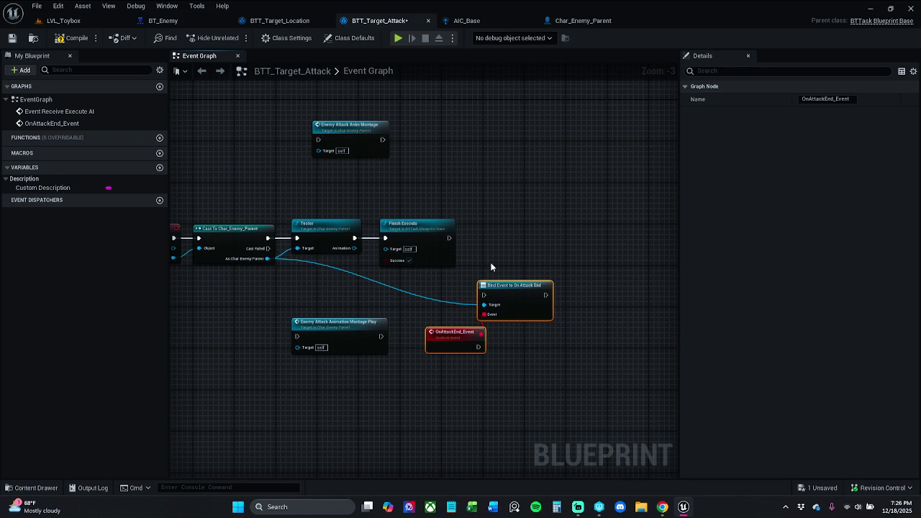
left_click_drag(496, 257, 455, 251)
left_click_drag(396, 220, 544, 225)
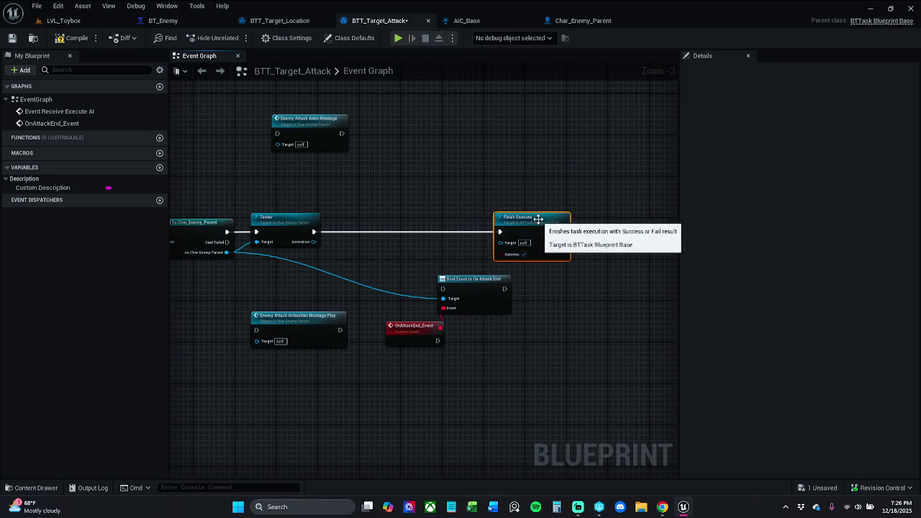
mouse_move(445, 361)
left_mouse_down()
mouse_move(462, 306)
mouse_move(425, 226)
left_mouse_up()
left_click_drag(314, 231, 391, 232)
left_click(299, 263)
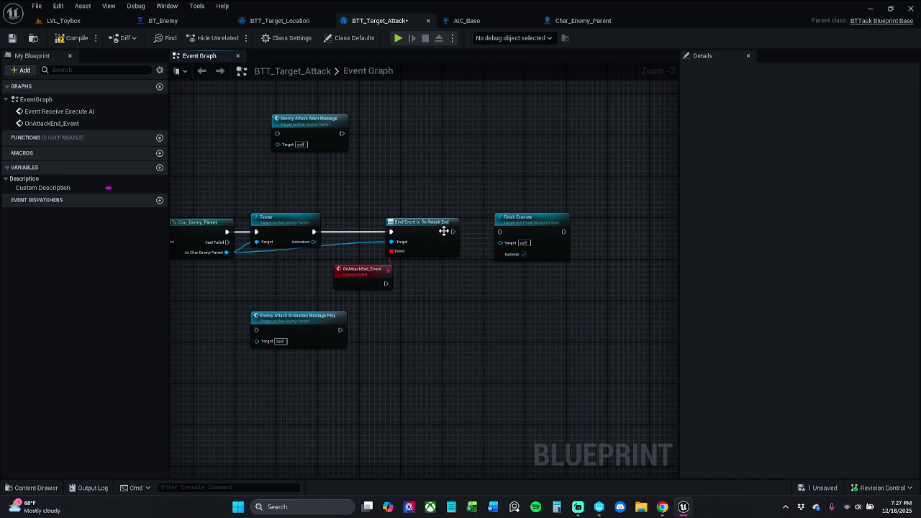
left_click_drag(453, 232, 500, 232)
mouse_move(377, 278)
left_mouse_down()
mouse_move(408, 295)
mouse_move(388, 293)
left_mouse_up()
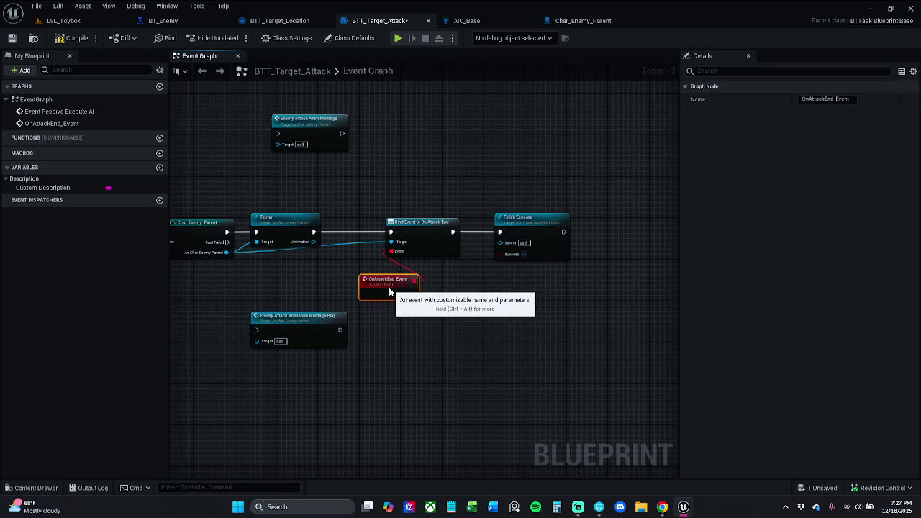
left_click(472, 384)
Move Finish Execute so it fires from OnAttackEnd_Event instead
left_click(662, 507)
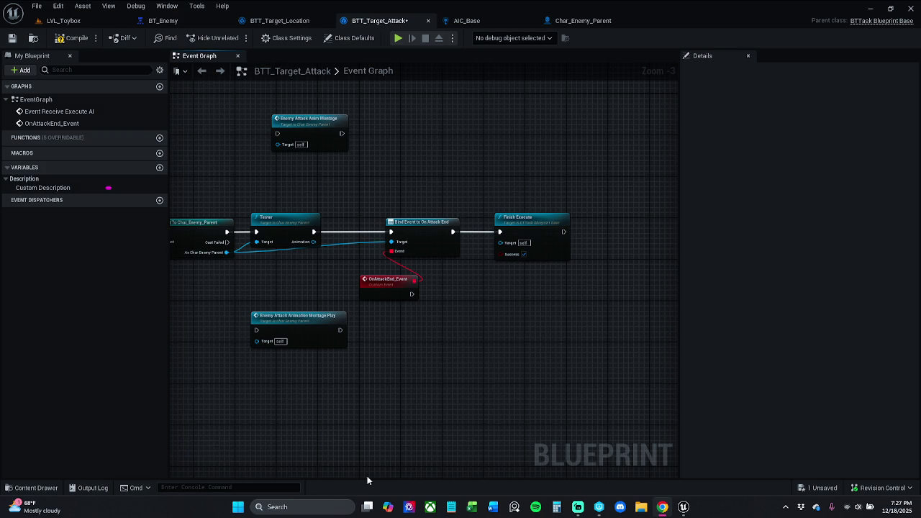
left_click(532, 220)
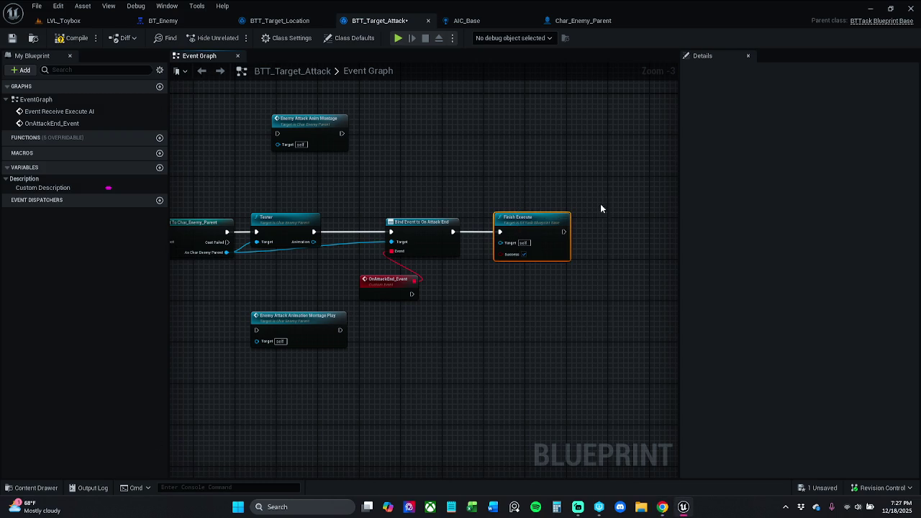
key("Delete")
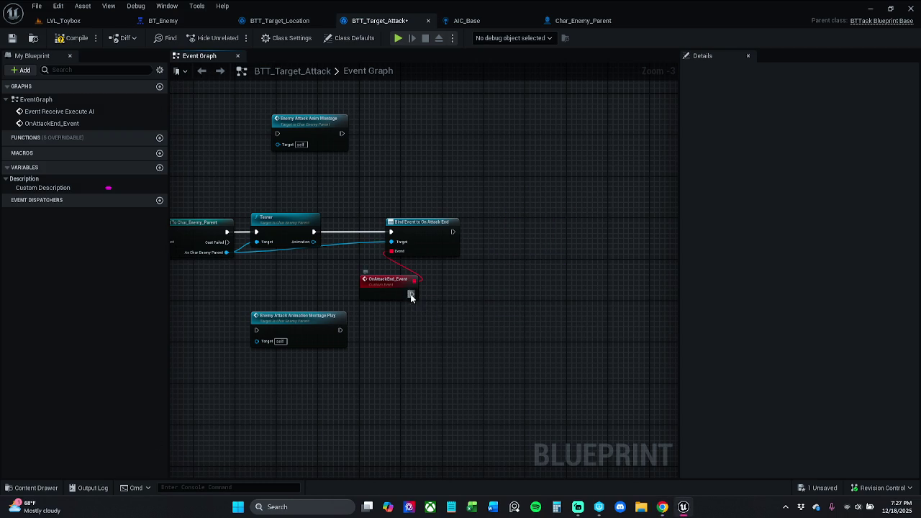
left_click_drag(411, 293, 463, 293)
left_click(548, 261)
key("ctrl+v")
left_click_drag(473, 309, 413, 295)
mouse_move(506, 303)
left_mouse_down()
mouse_move(479, 288)
mouse_move(470, 257)
mouse_move(555, 321)
left_mouse_up()
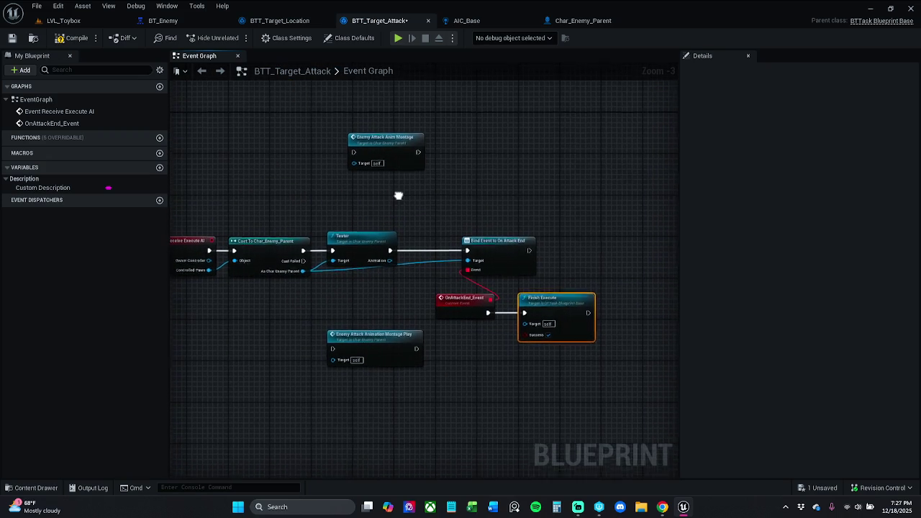
Reposition the Enemy Attack montage nodes and save BTT_Target_Attack
left_click_drag(399, 195, 409, 202)
mouse_move(392, 147)
left_mouse_down()
mouse_move(375, 180)
mouse_move(355, 182)
left_mouse_up()
left_click_drag(404, 352, 362, 318)
left_click(382, 235)
left_click_drag(400, 226, 426, 224)
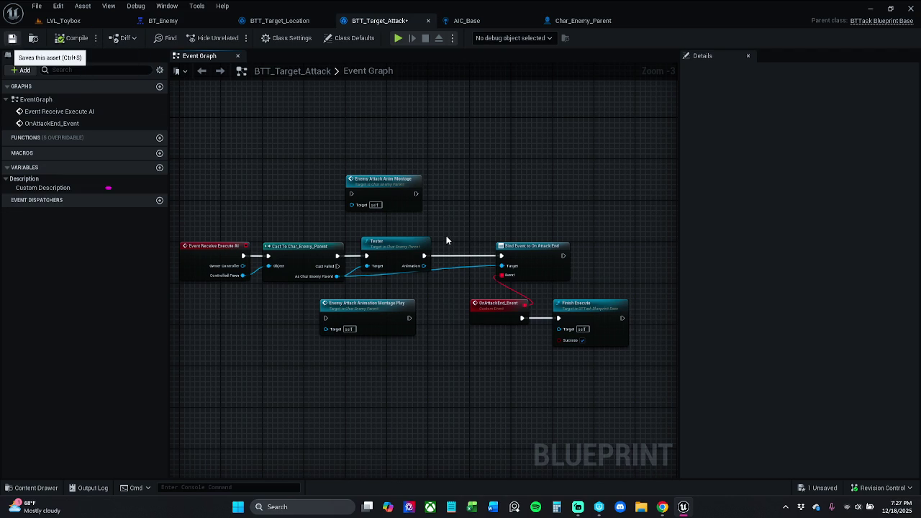
key("ctrl+s")
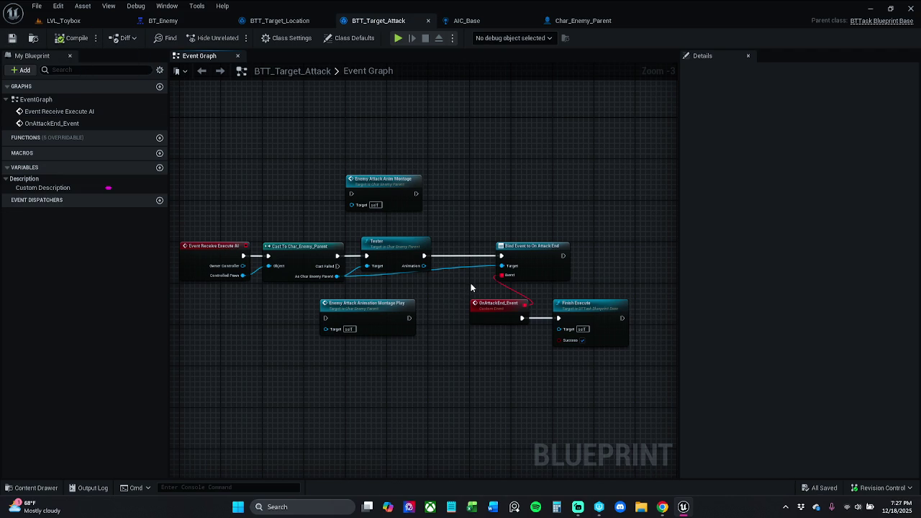
scroll(472, 284, "up", 2)
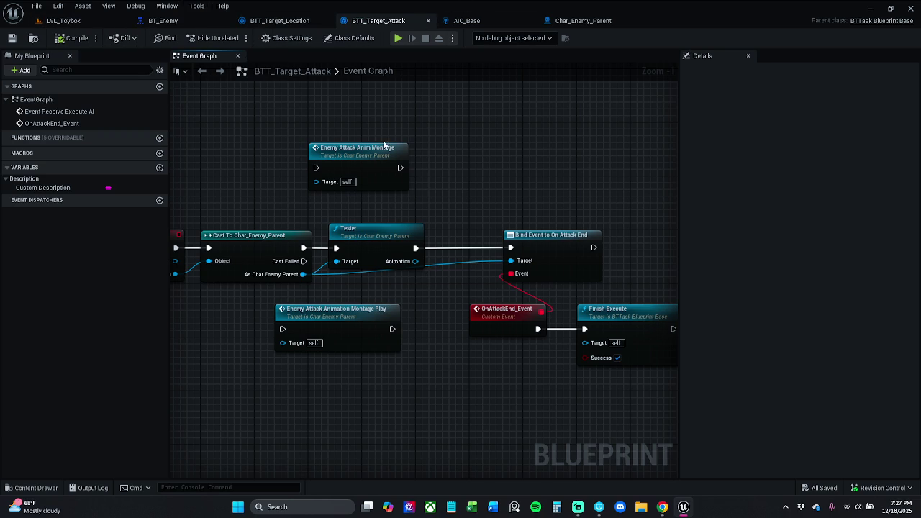
Review the Tester function, Char_Enemy_Parent's EnemyAttack event and AIC_Base, then switch to LVL_Toybox
double_click(385, 241)
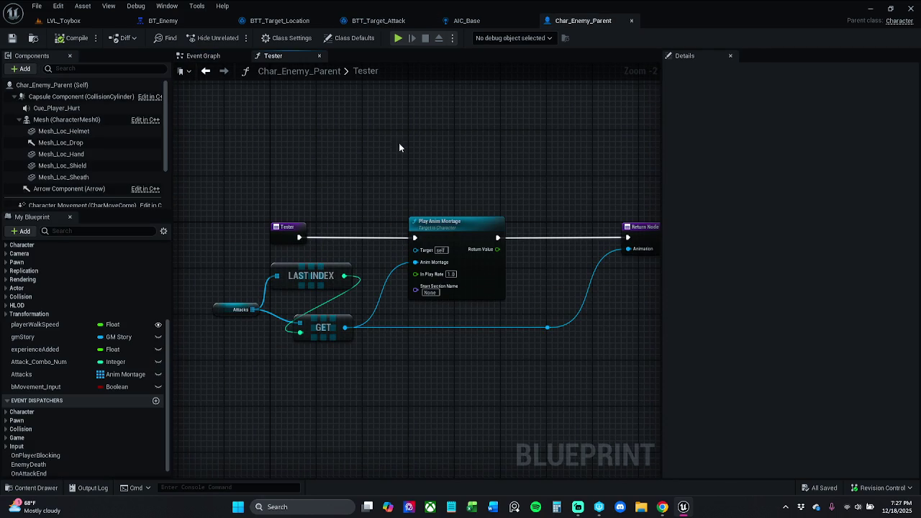
left_click(203, 55)
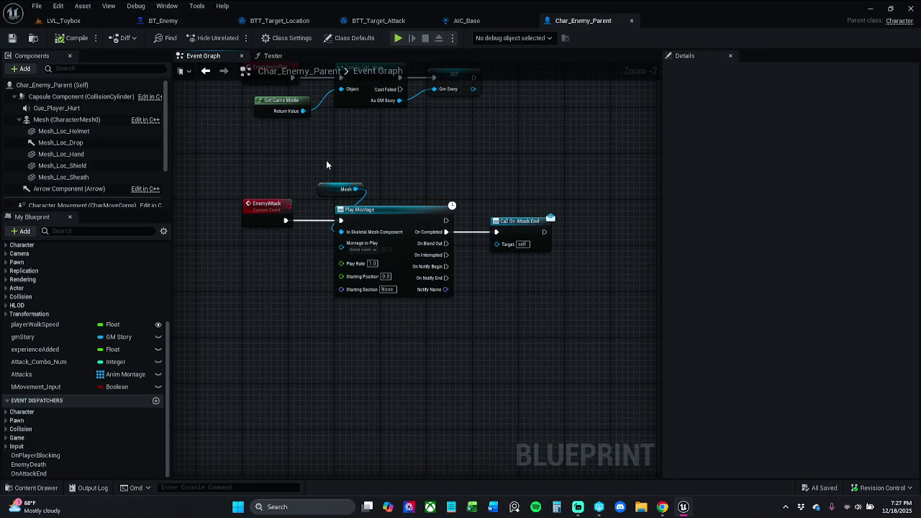
left_click_drag(326, 165, 351, 177)
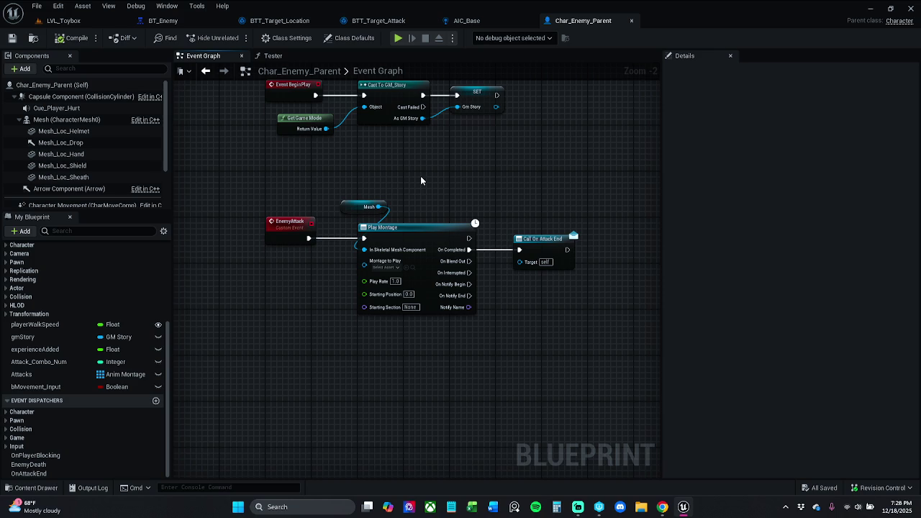
left_click(468, 20)
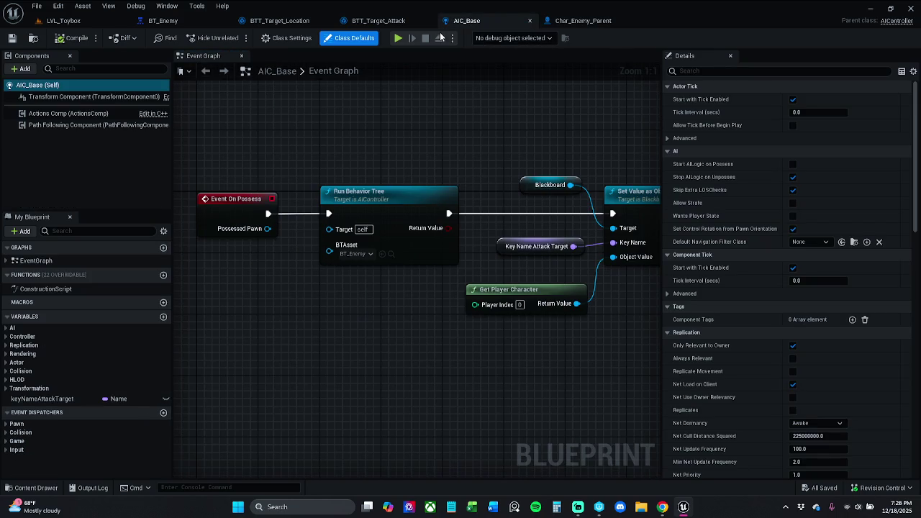
left_click(382, 20)
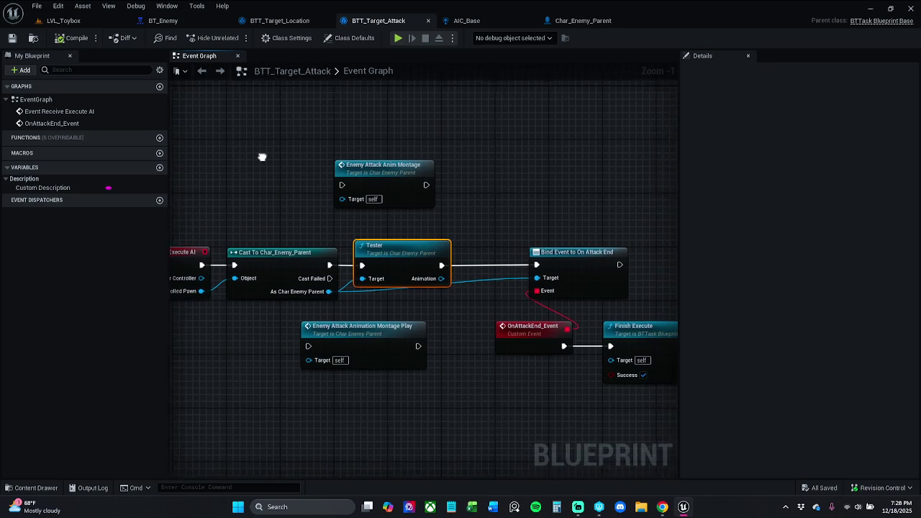
left_click(64, 21)
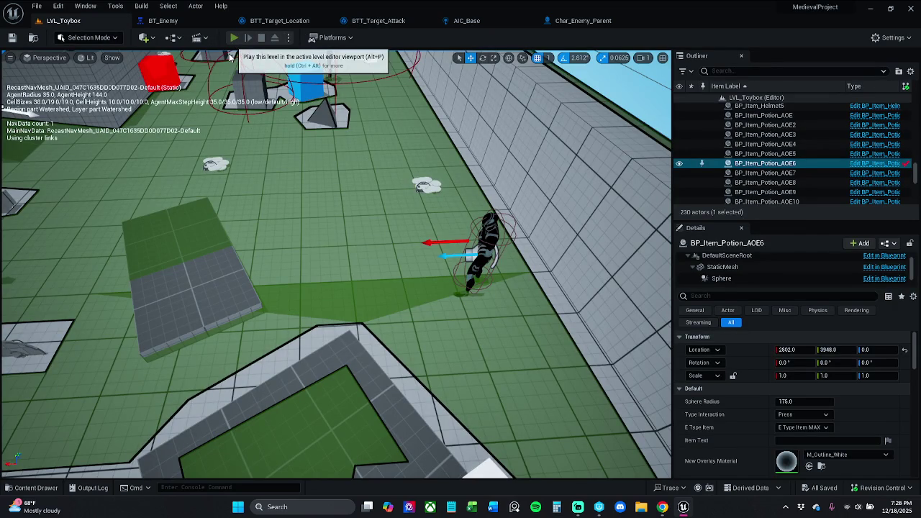
left_click(233, 40)
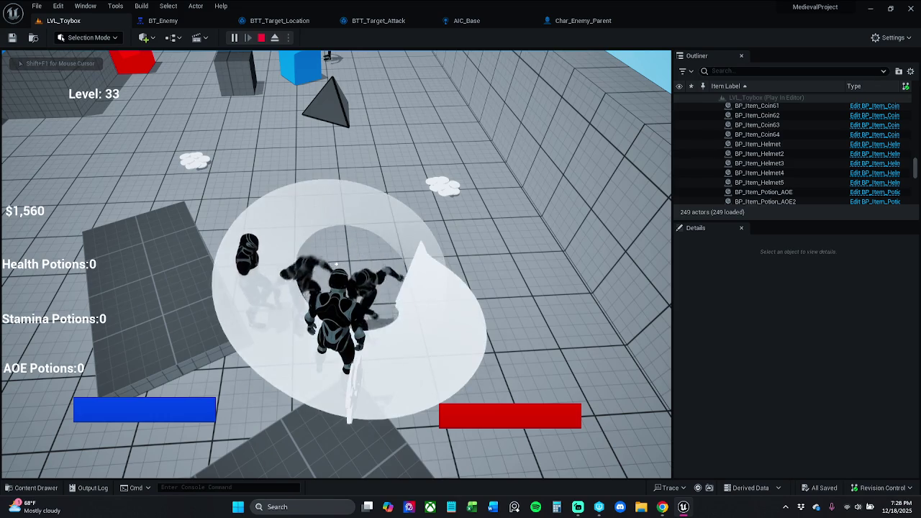
key("w")
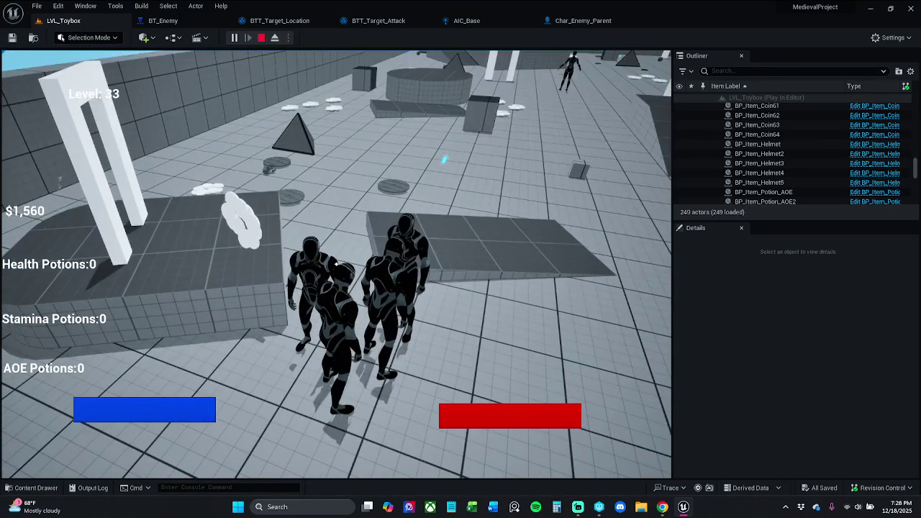
left_click(335, 264)
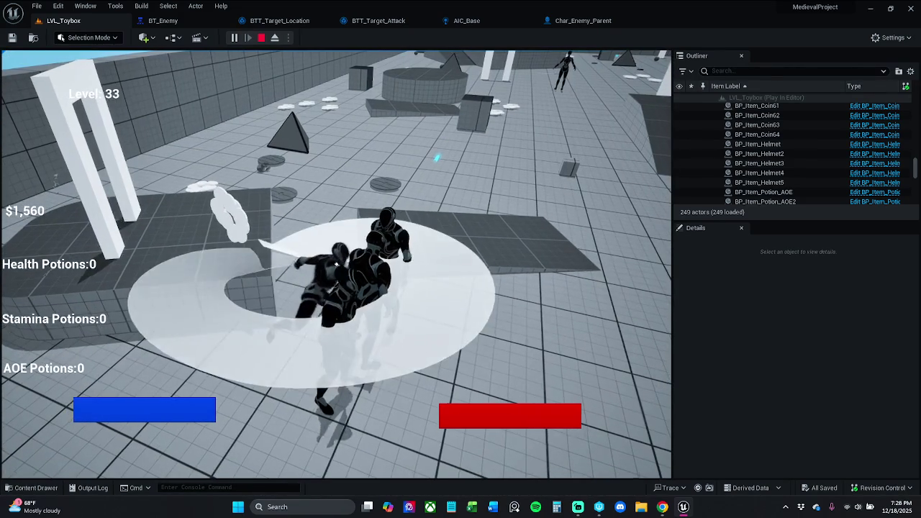
key("w")
key("w")
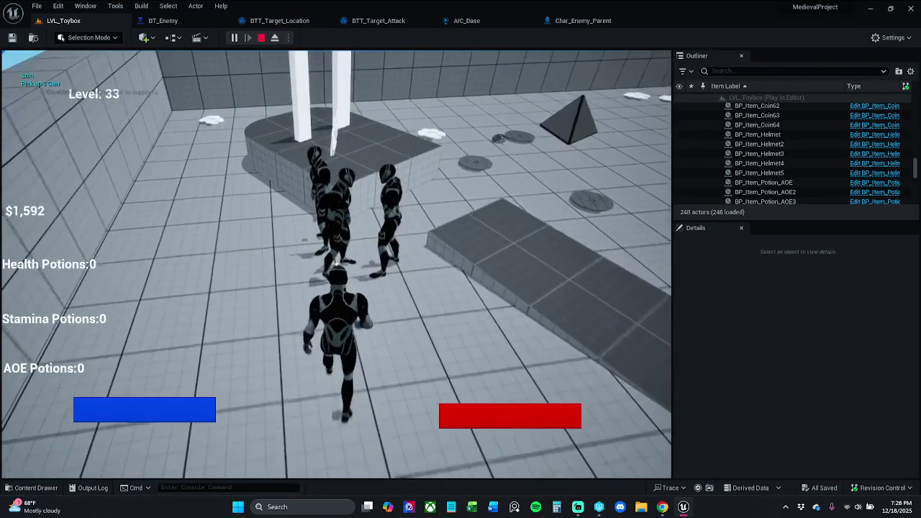
key("w")
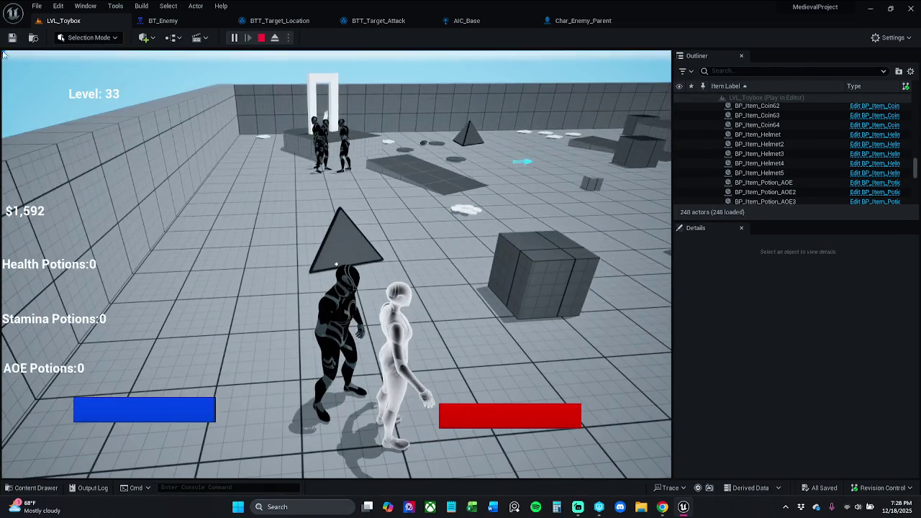
key("Escape")
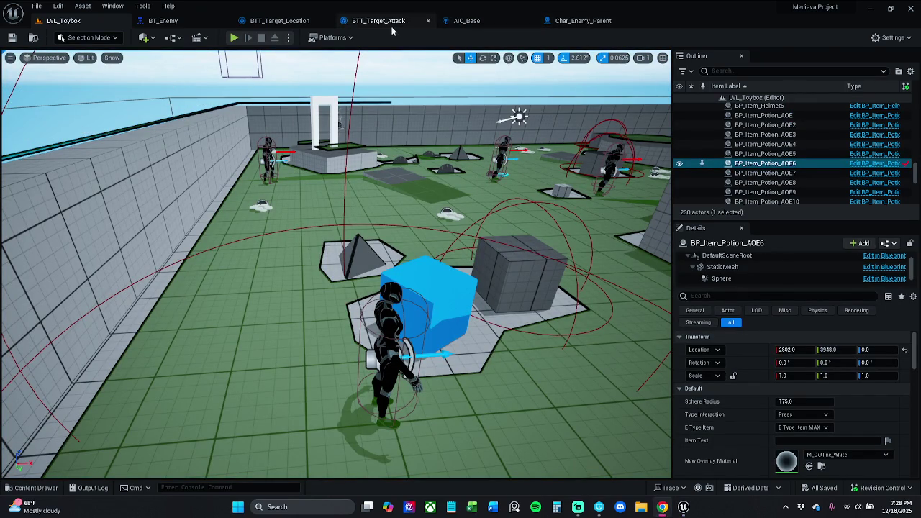
In BTT_Target_Attack, move Finish Execute beside Bind Event and rewire its execution input
left_click(497, 23)
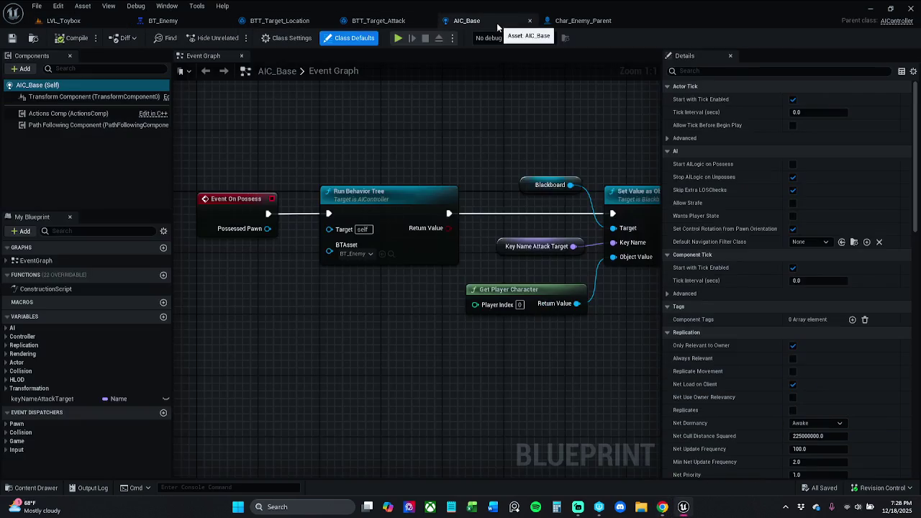
left_click(381, 20)
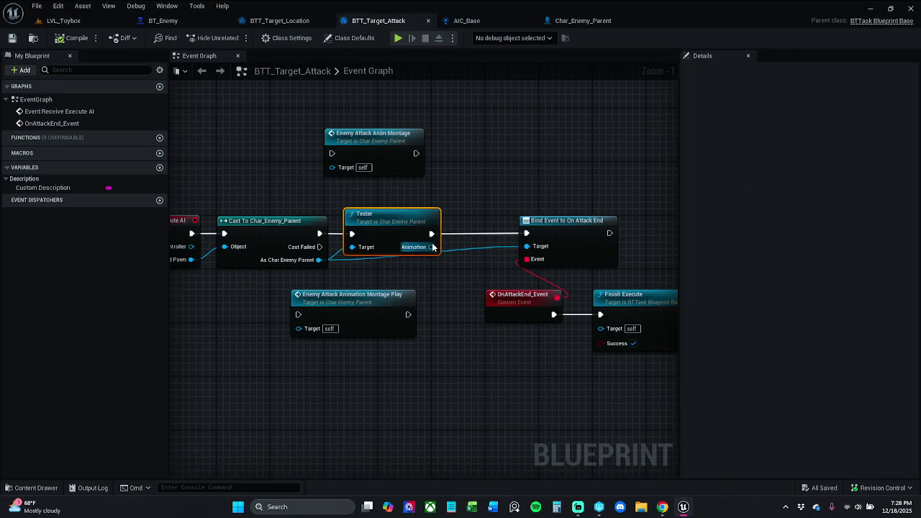
left_click_drag(507, 197, 430, 197)
mouse_move(561, 310)
left_mouse_down()
mouse_move(619, 251)
mouse_move(626, 229)
mouse_move(532, 232)
left_mouse_up()
left_click_drag(481, 318, 494, 312)
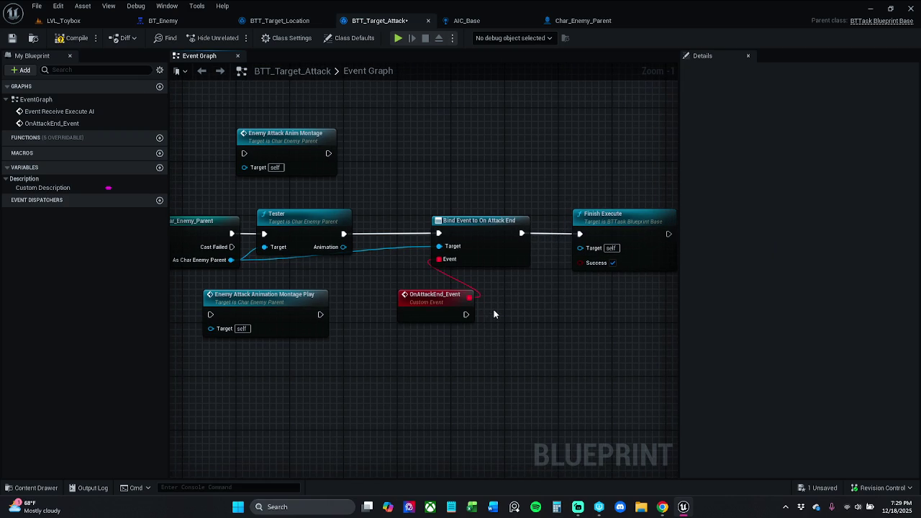
Playtest the LVL_Toybox level, stop it with Esc, and return to the blueprint tabs
left_click(72, 20)
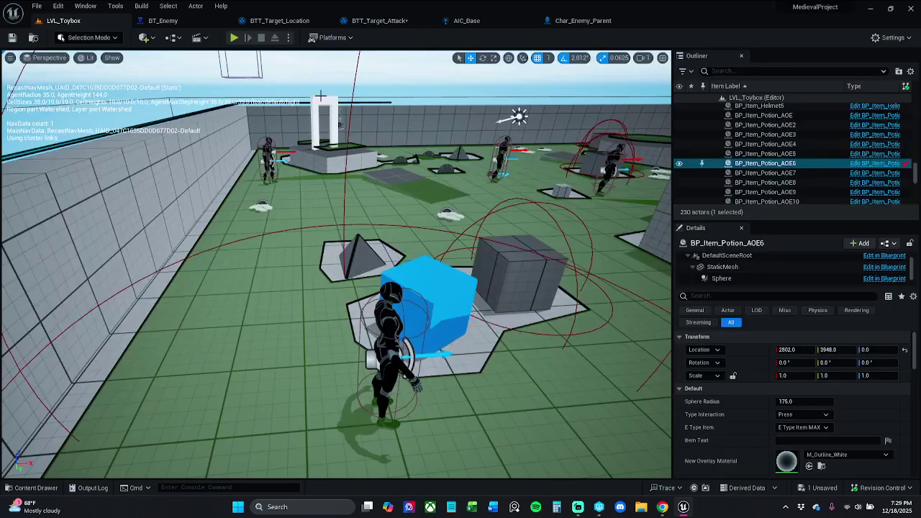
left_click(234, 38)
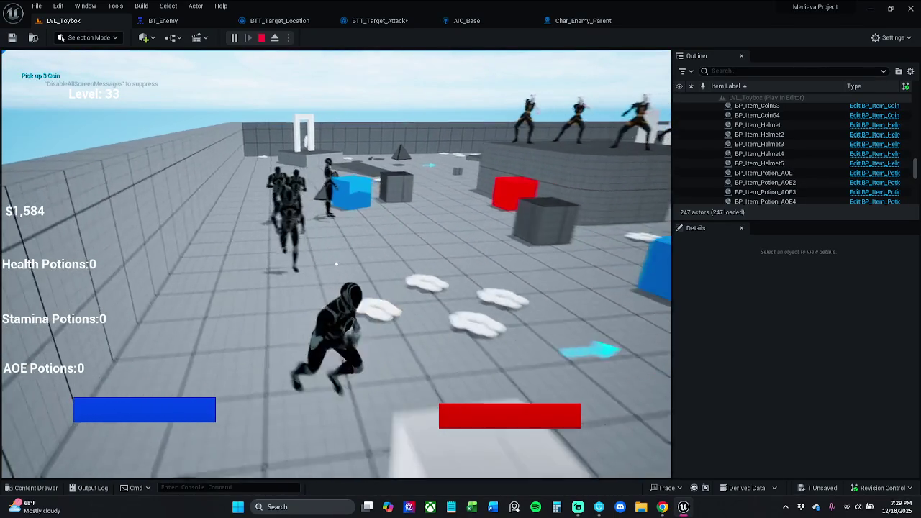
key("Escape")
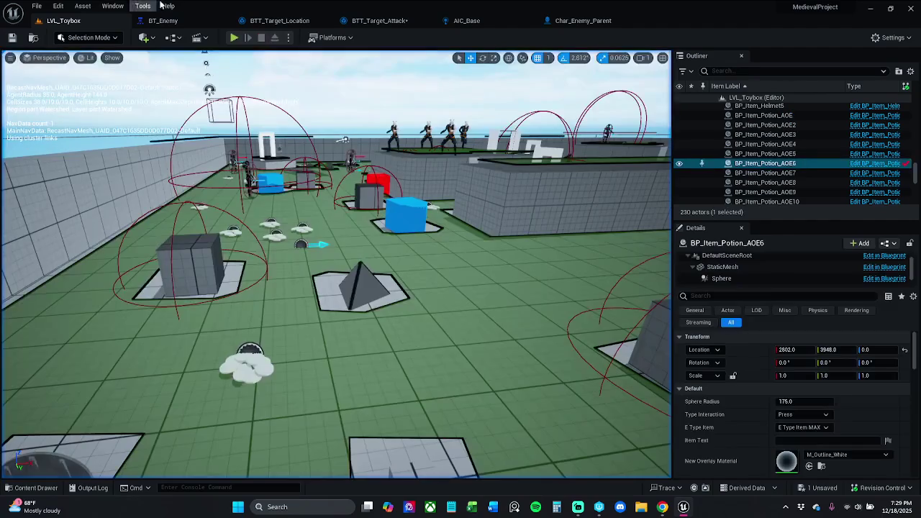
left_click(467, 20)
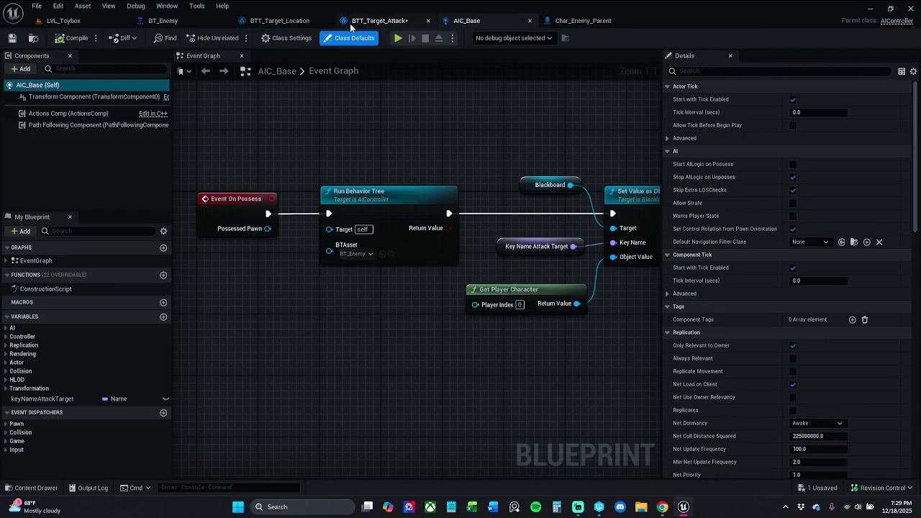
Add a reroute point on BTT_Target_Attack's Animation wire, save the task, and switch to BT_Enemy
left_click(379, 21)
left_click_drag(463, 340, 475, 328)
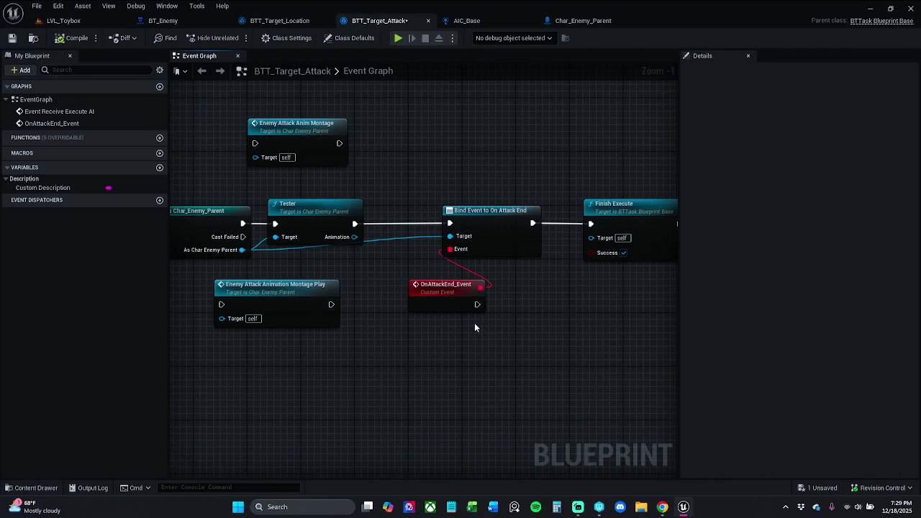
left_click_drag(475, 327, 408, 356)
left_click_drag(500, 364, 543, 341)
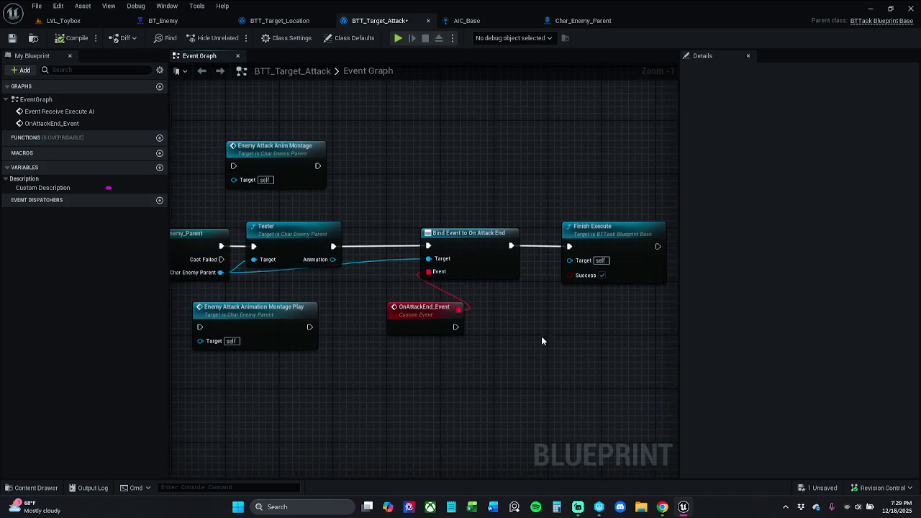
double_click(364, 260)
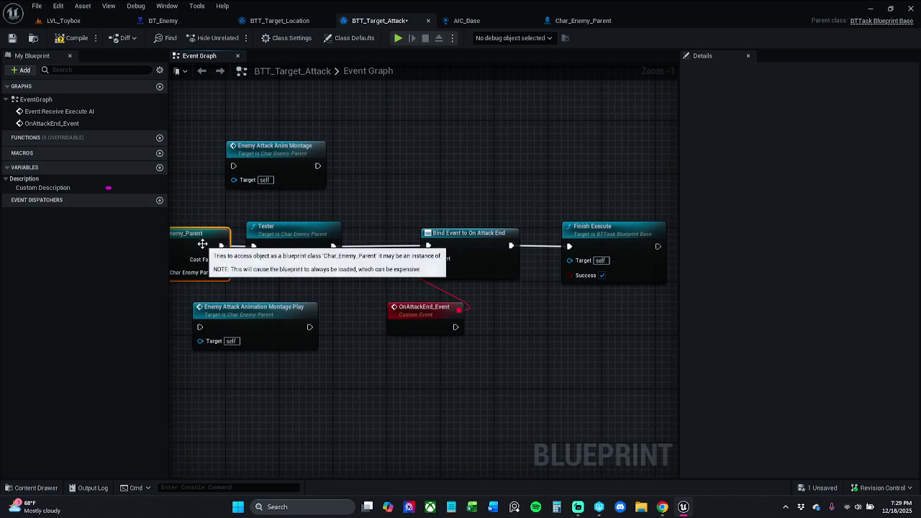
left_click(478, 193)
mouse_move(279, 350)
left_mouse_down()
mouse_move(369, 327)
mouse_move(409, 351)
left_mouse_up()
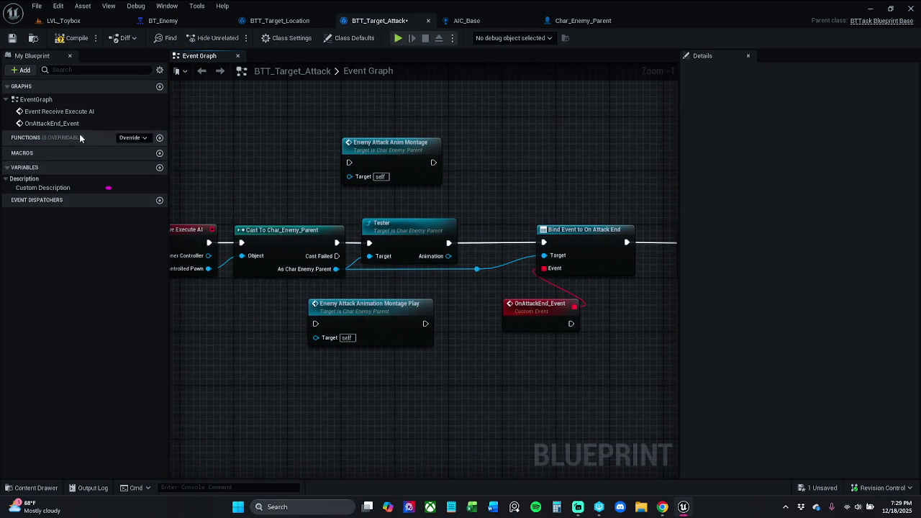
left_click(11, 38)
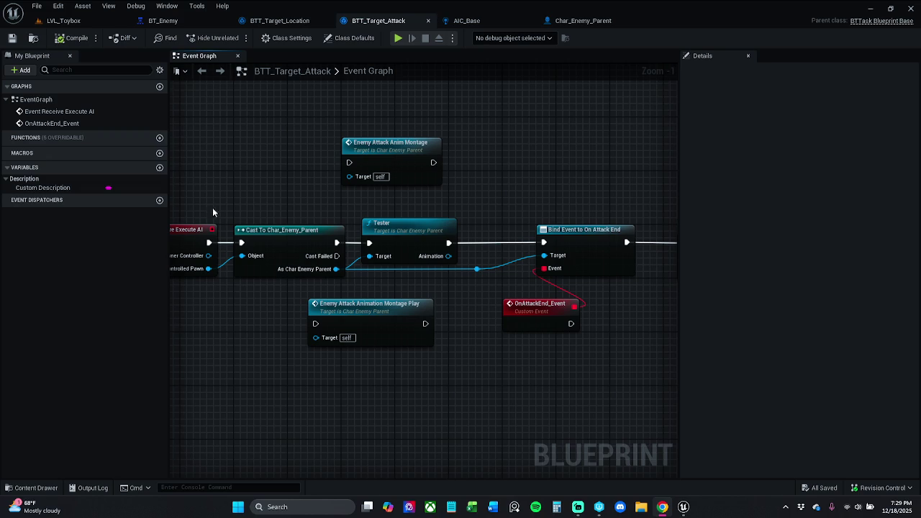
left_click(158, 22)
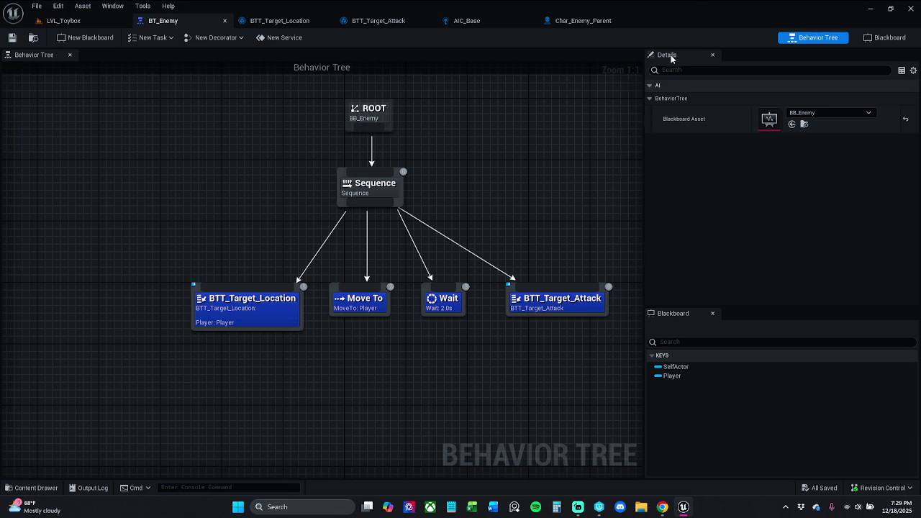
Set the Wait task's Wait Time to 5 seconds, save BT_Enemy, and return to LVL_Toybox
left_click(448, 305)
left_click(780, 98)
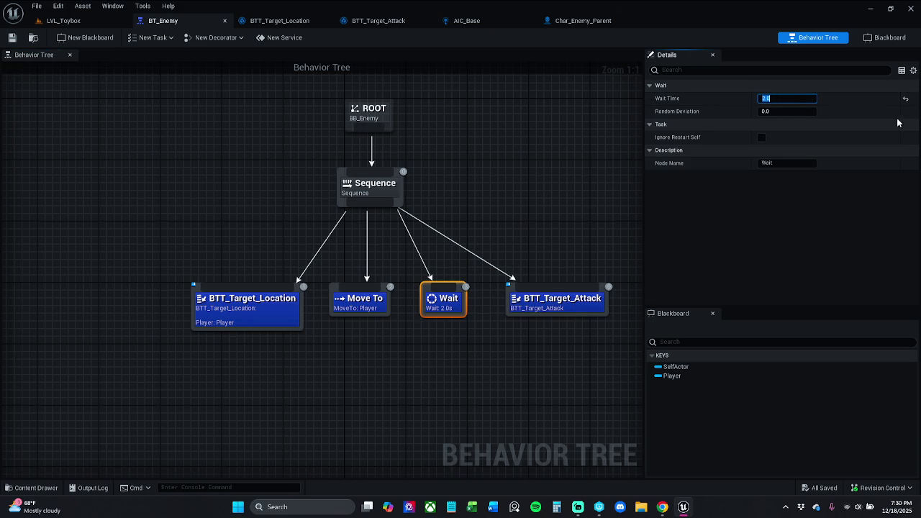
type("5")
key("Return")
left_click(792, 98)
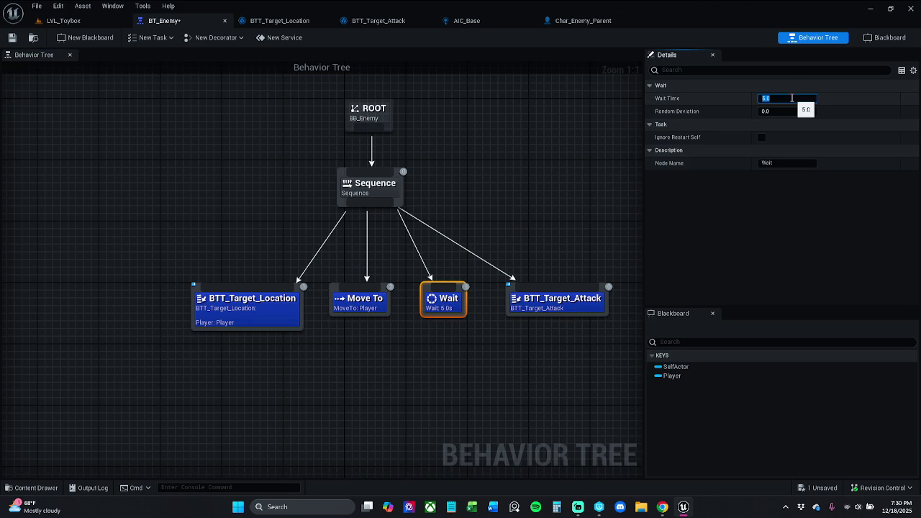
left_click(11, 37)
left_click(103, 23)
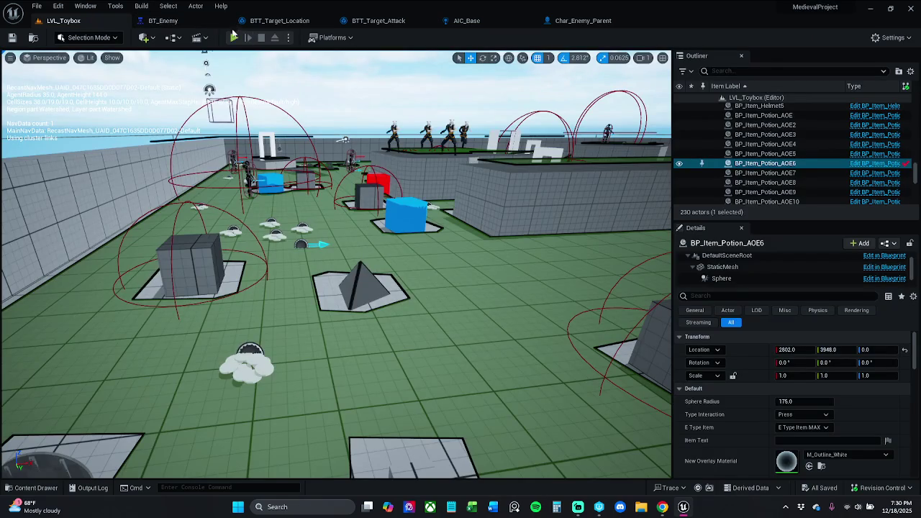
left_click(235, 39)
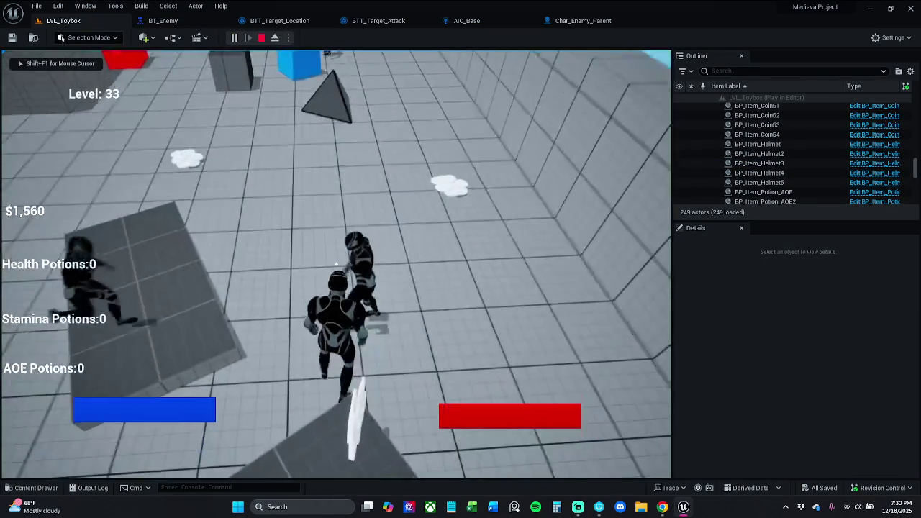
left_click(336, 264)
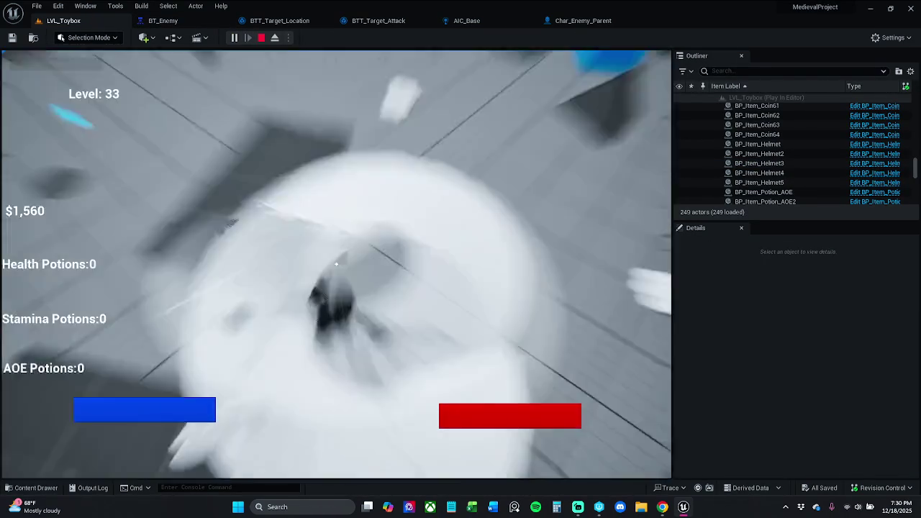
left_click(336, 264)
key("w")
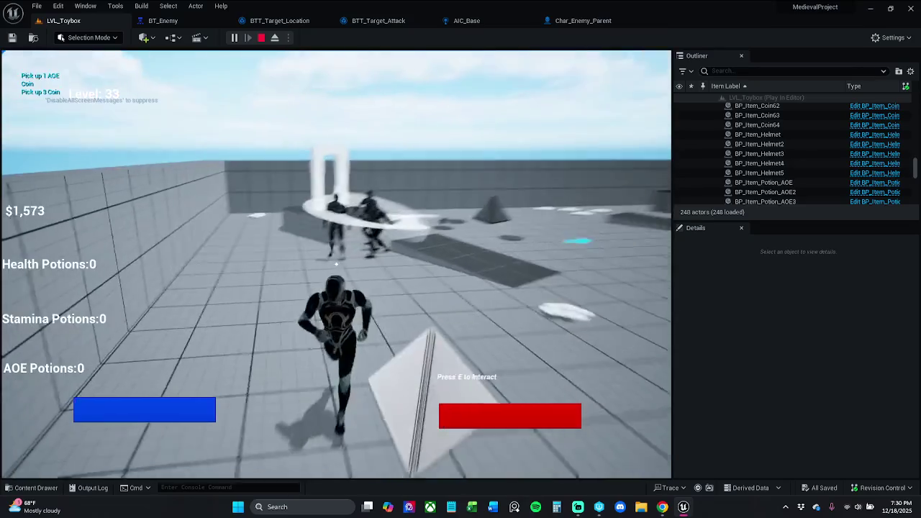
key("w")
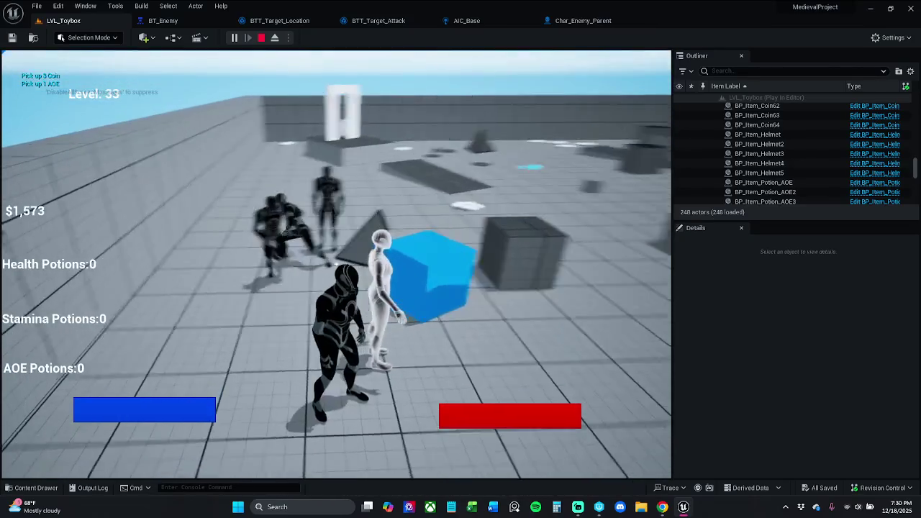
left_click(336, 264)
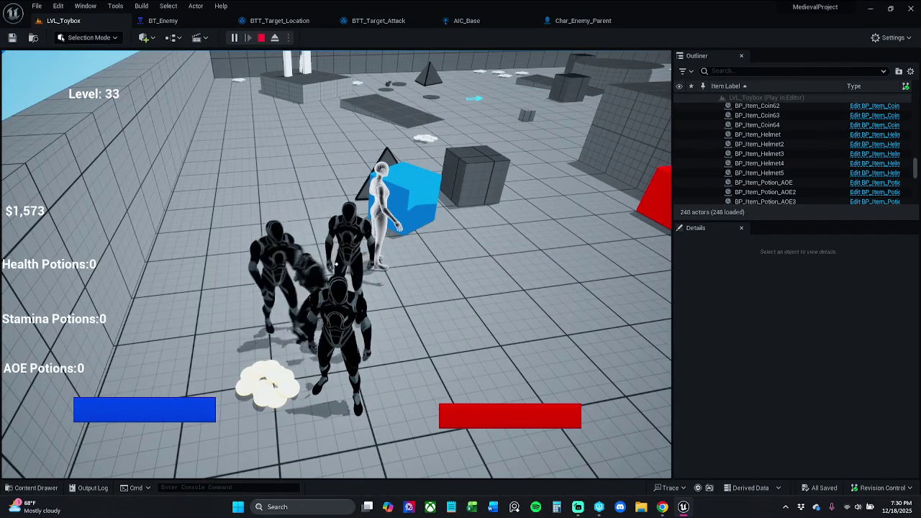
left_click(337, 264)
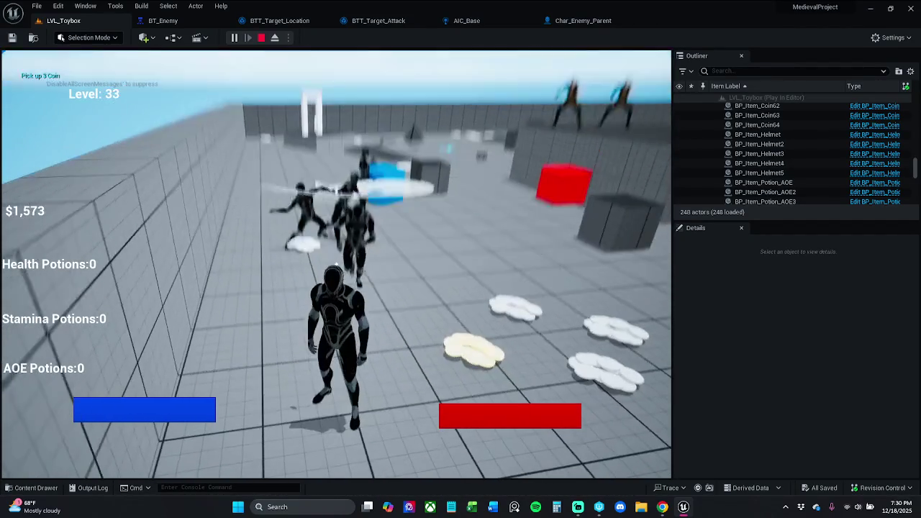
key("shift+F1")
key("Escape")
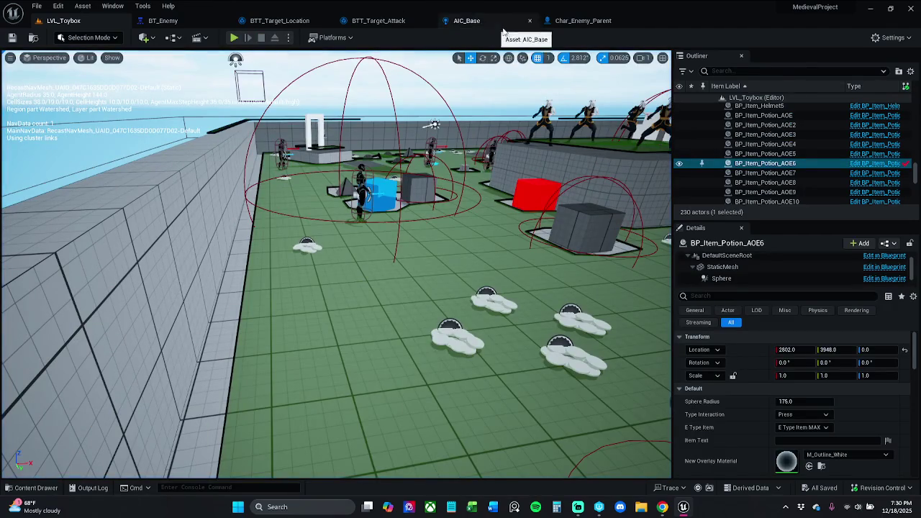
Go through the blueprint tabs to BT_Enemy and set the Wait Time to 2.0 s
left_click(580, 21)
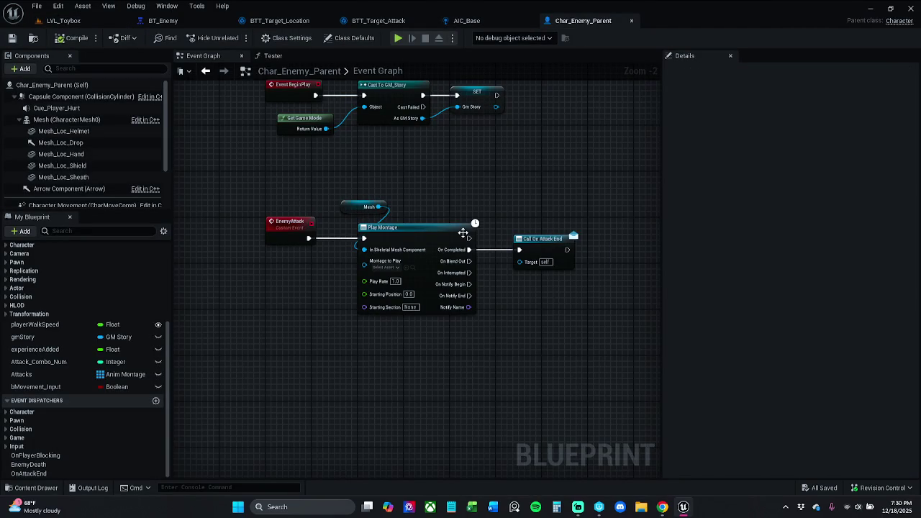
left_click(280, 20)
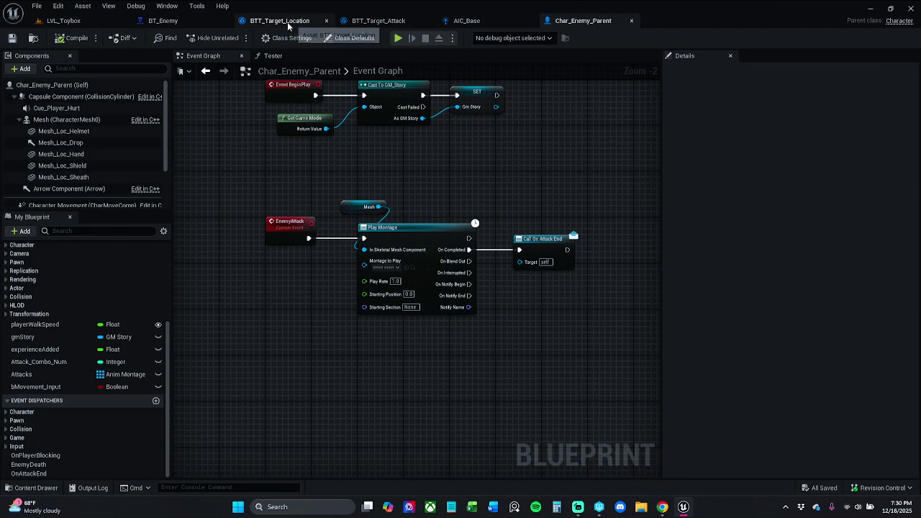
left_click(375, 21)
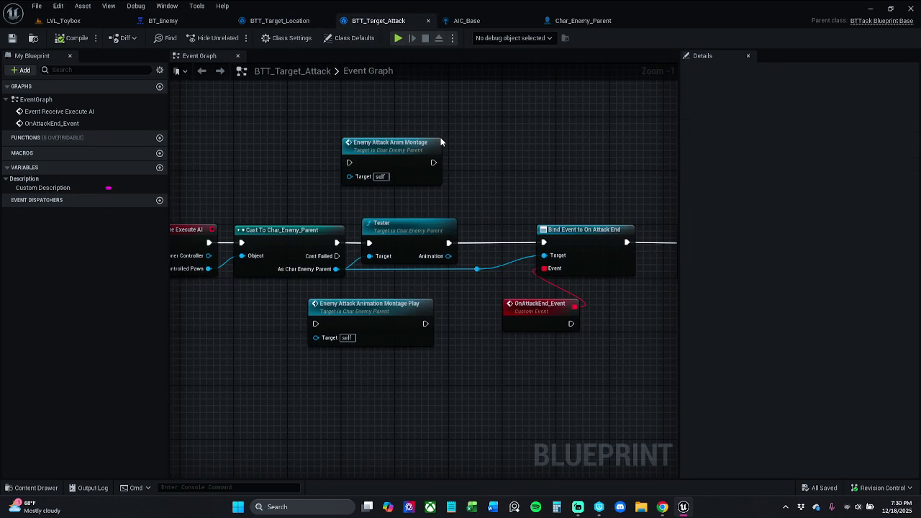
left_click(209, 21)
left_click(773, 98)
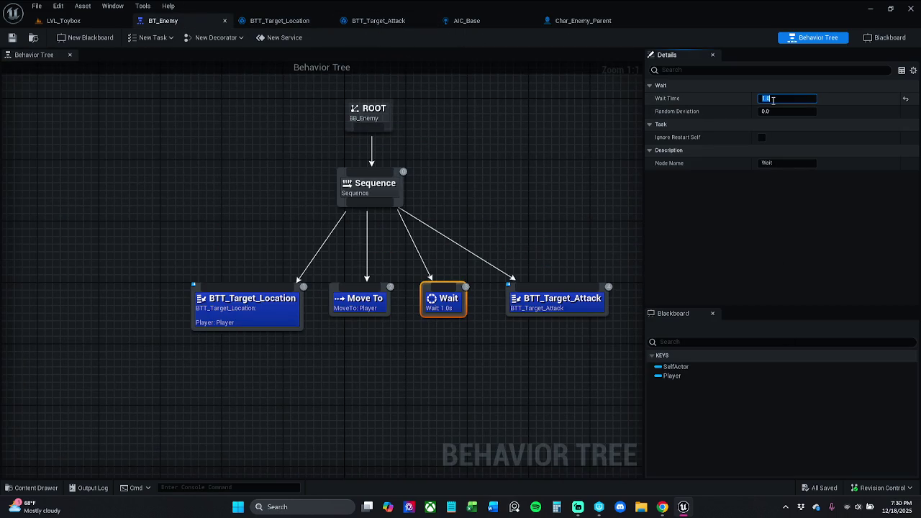
type("2")
key("Return")
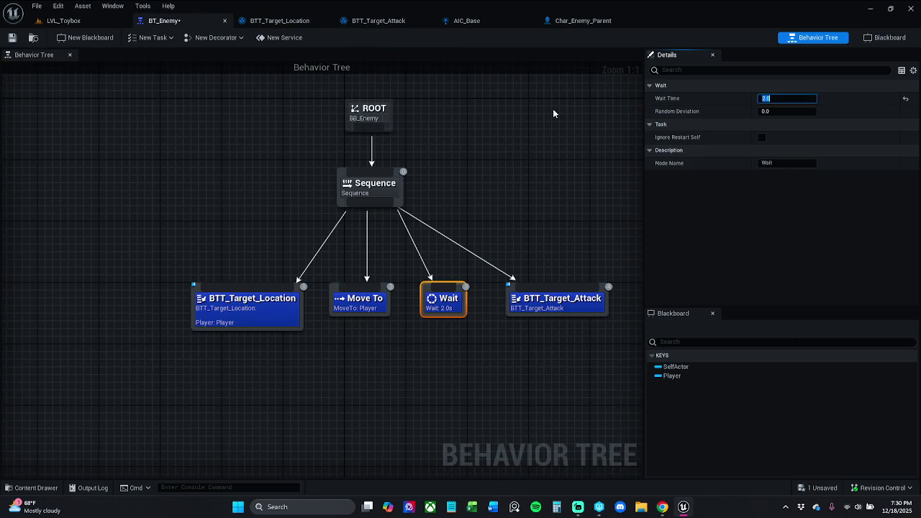
Save BT_Enemy and start a play-test of the LVL_Toybox level
left_click(12, 37)
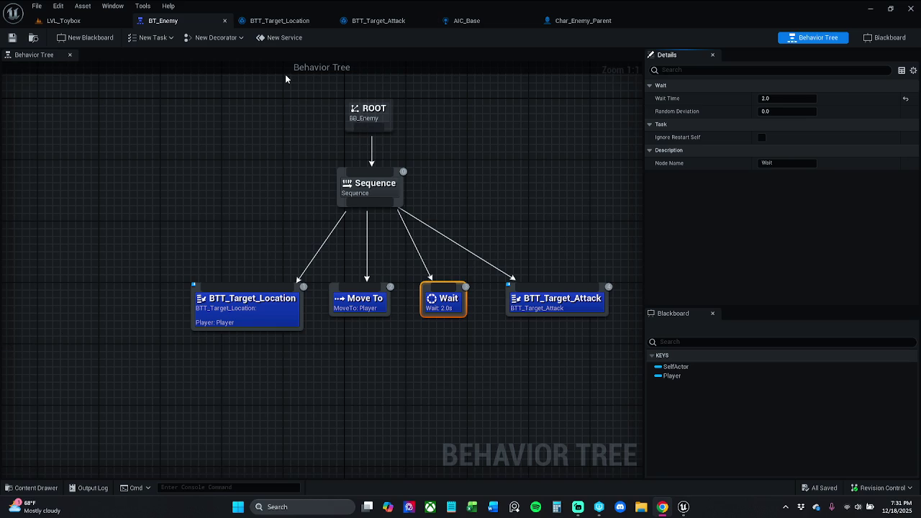
left_click(64, 20)
left_click(239, 38)
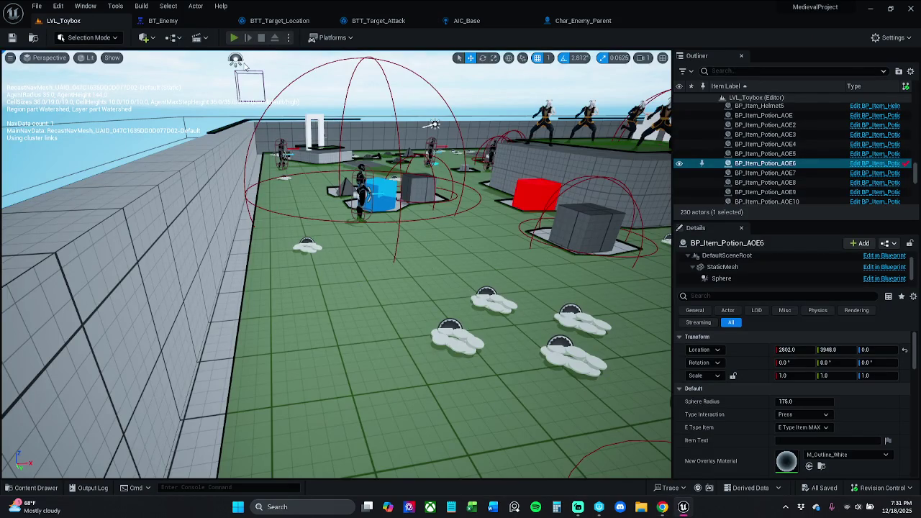
Run at the enemies, use two AOE potions, swirl-attack three times, then stop the play-test
key("w")
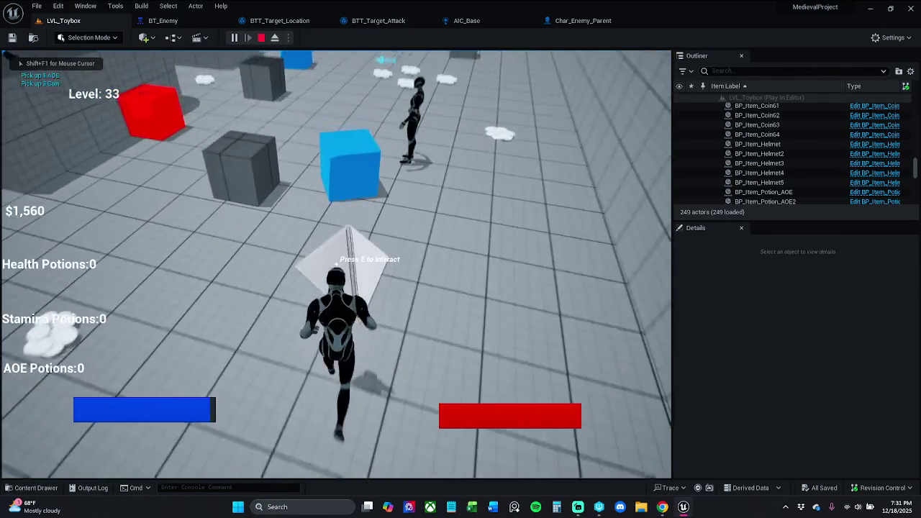
key("3")
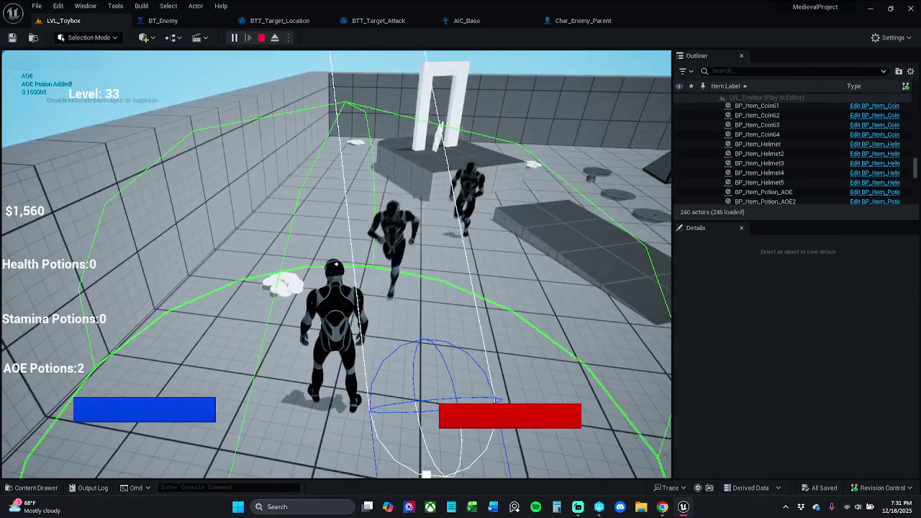
key("3")
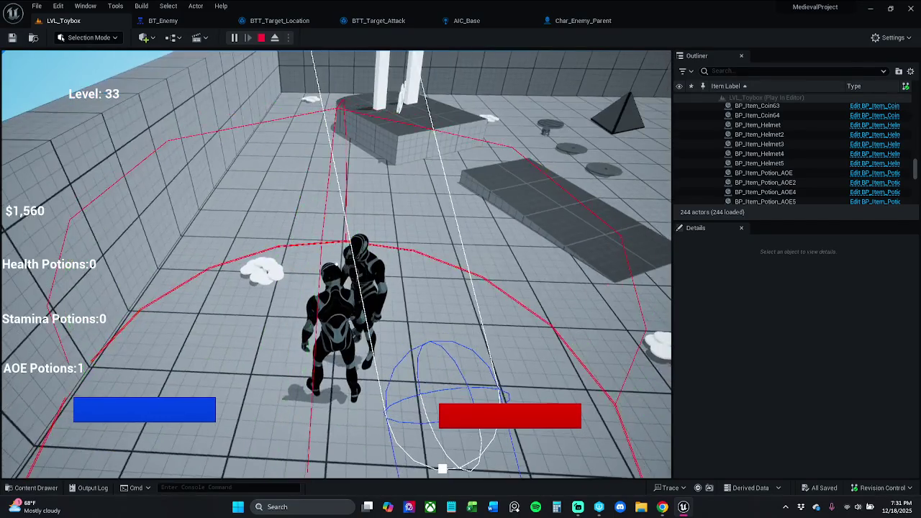
left_click(337, 265)
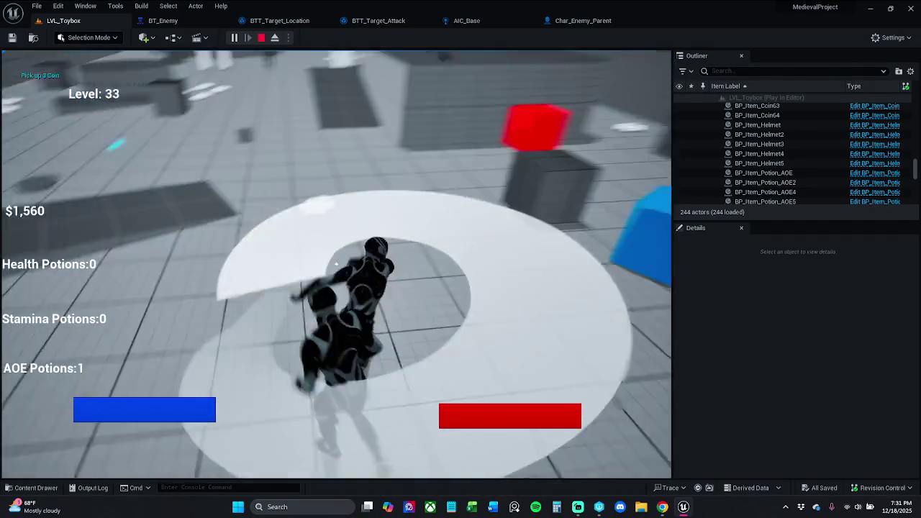
left_click(336, 265)
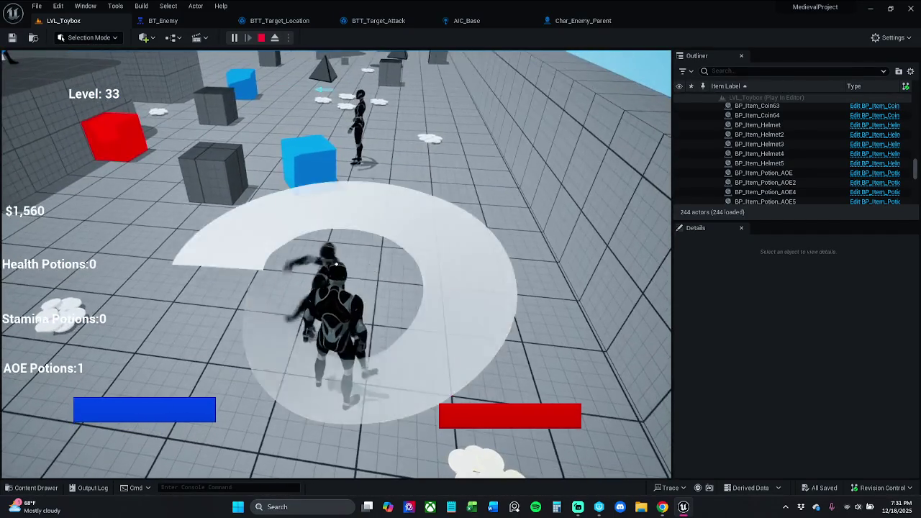
left_click(336, 265)
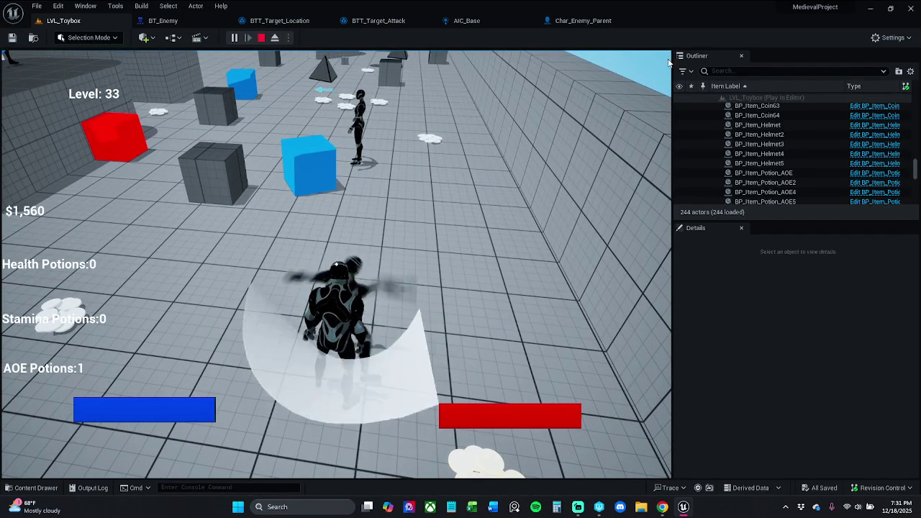
key("Escape")
left_click(583, 20)
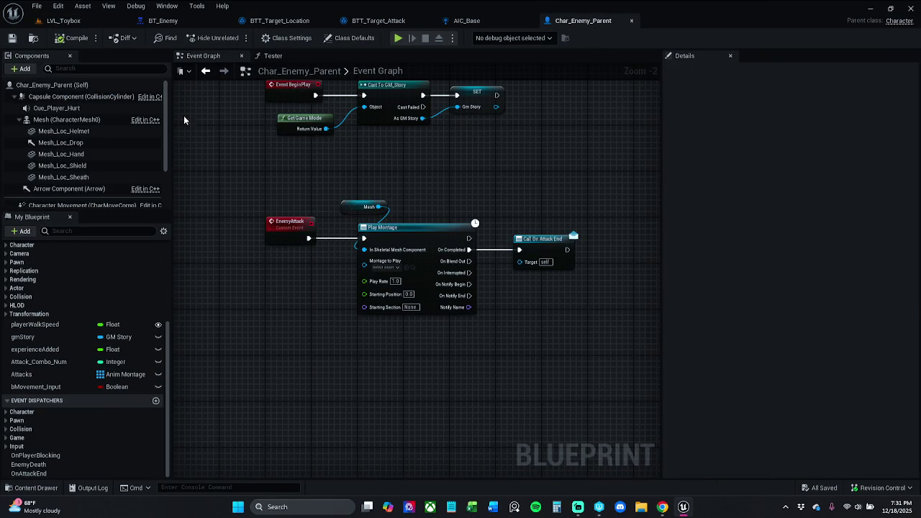
Switch to BT_Enemy, deselect the Wait node, and bring up the New Task type list
left_click_drag(257, 137, 274, 171)
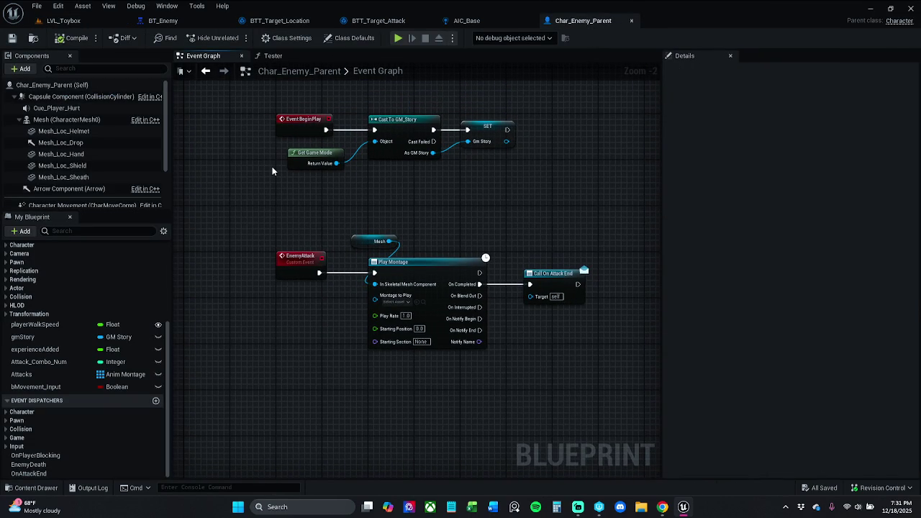
left_click(162, 20)
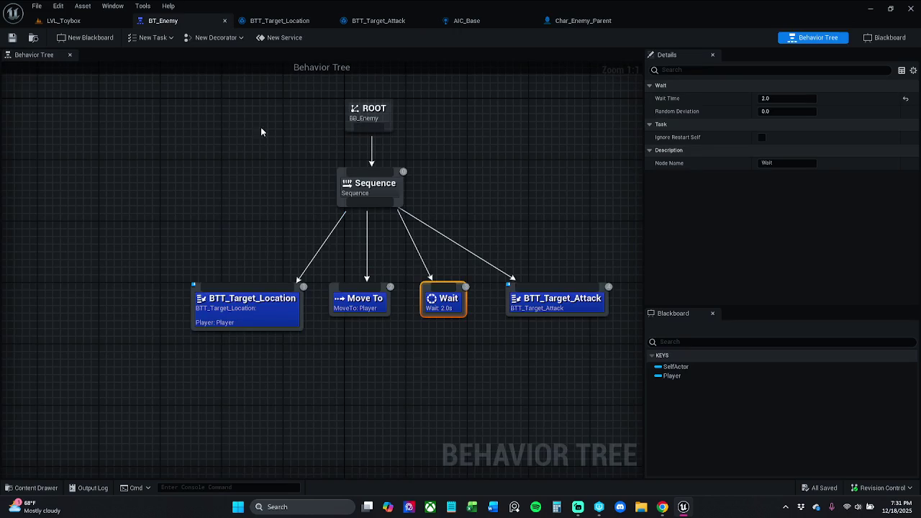
left_click(179, 206)
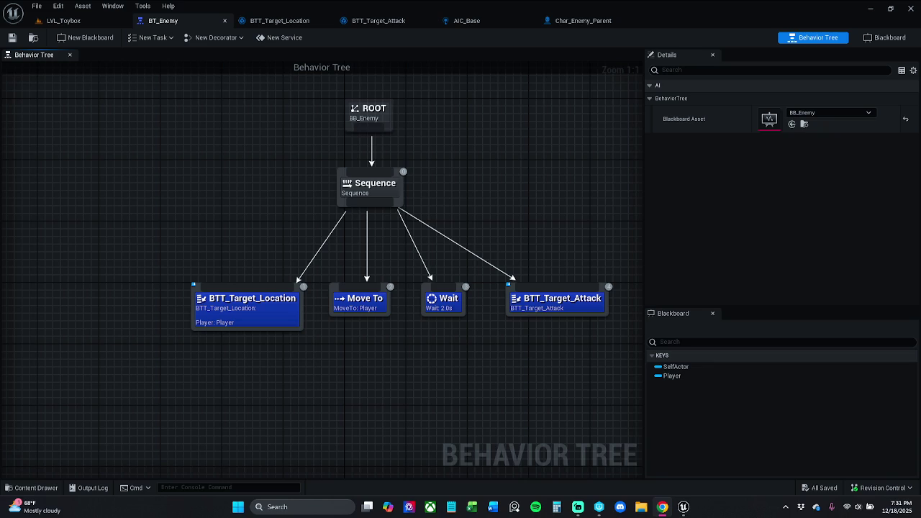
left_click(153, 40)
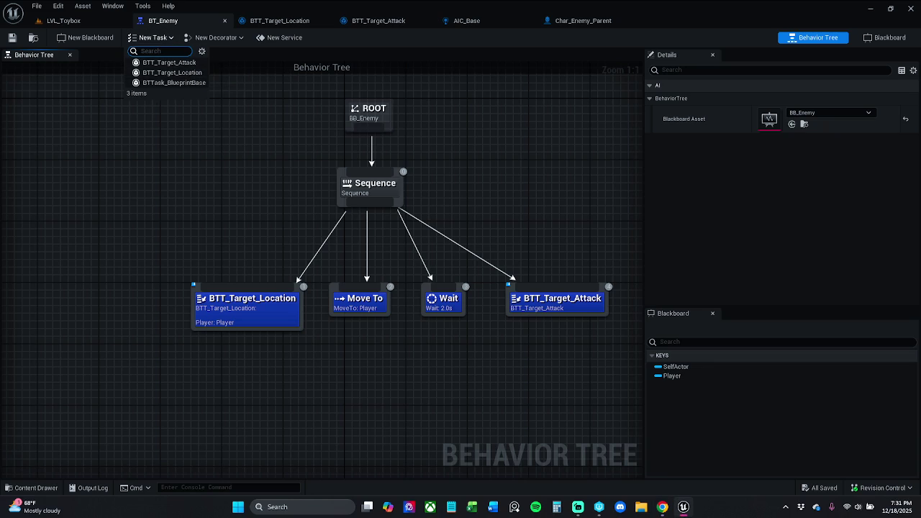
Create a BTTask_BlueprintBase task and save it as BTTask_Tearget_Focus in the BehaviorTree folder
key("Escape")
left_click(159, 40)
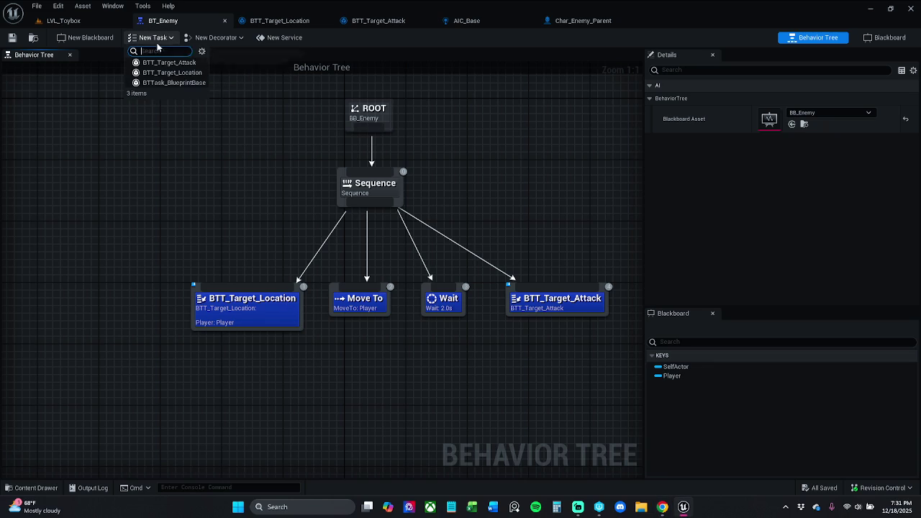
left_click(173, 82)
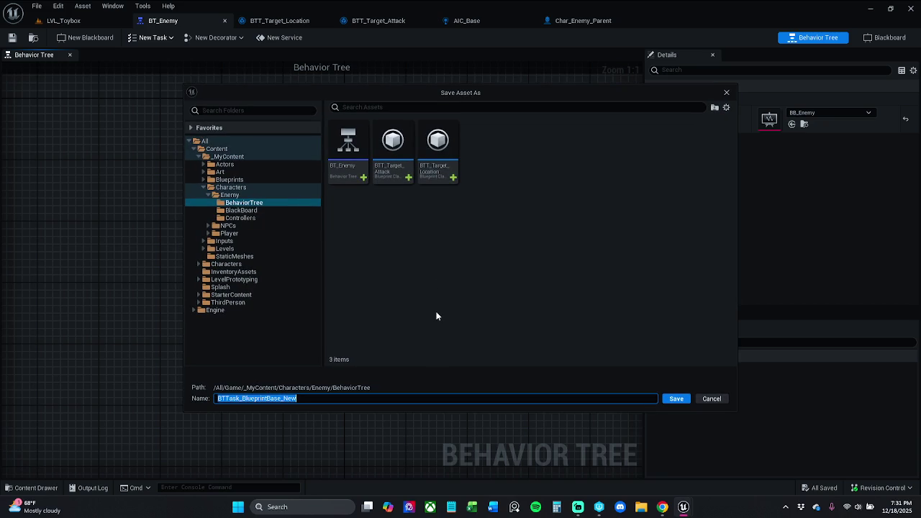
key("Right")
key("BackSpace")
key("BackSpace")
key("BackSpace")
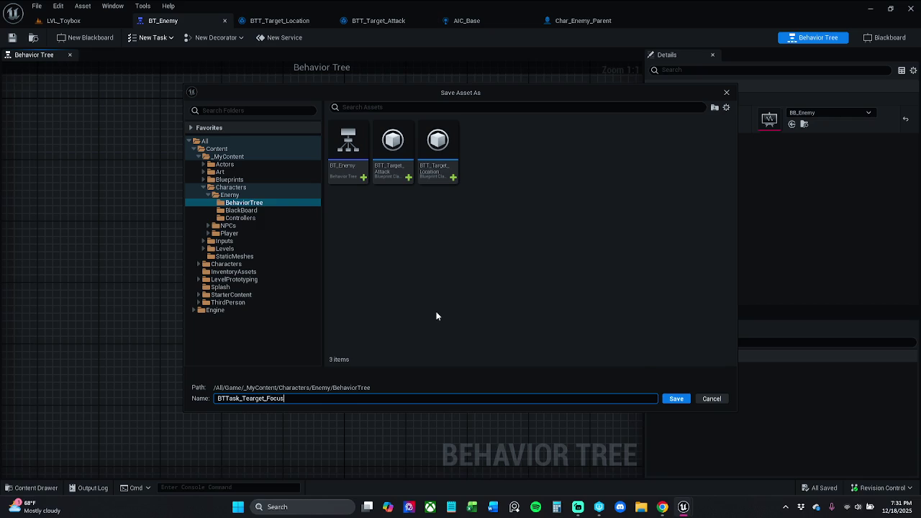
key("Return")
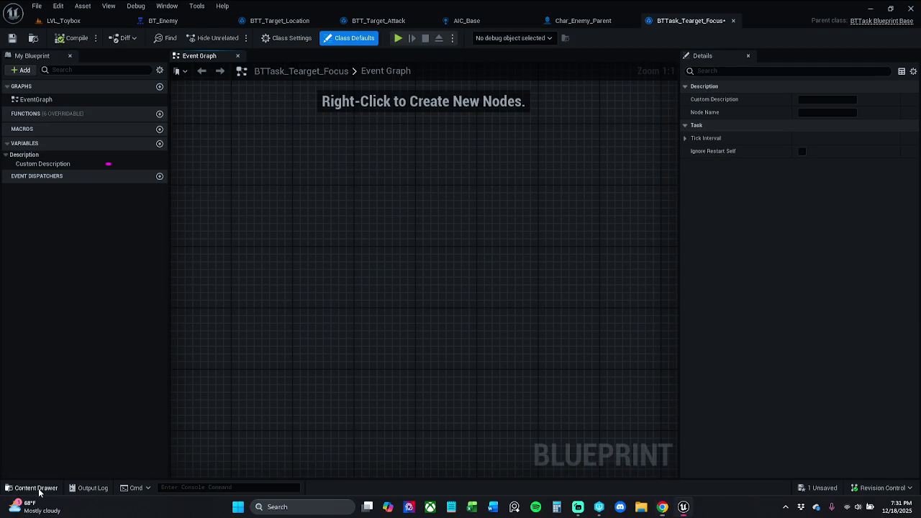
Rename the BTTask_Tearget_Focus asset in the Content Drawer to BTT_Target_Focus
left_click(36, 488)
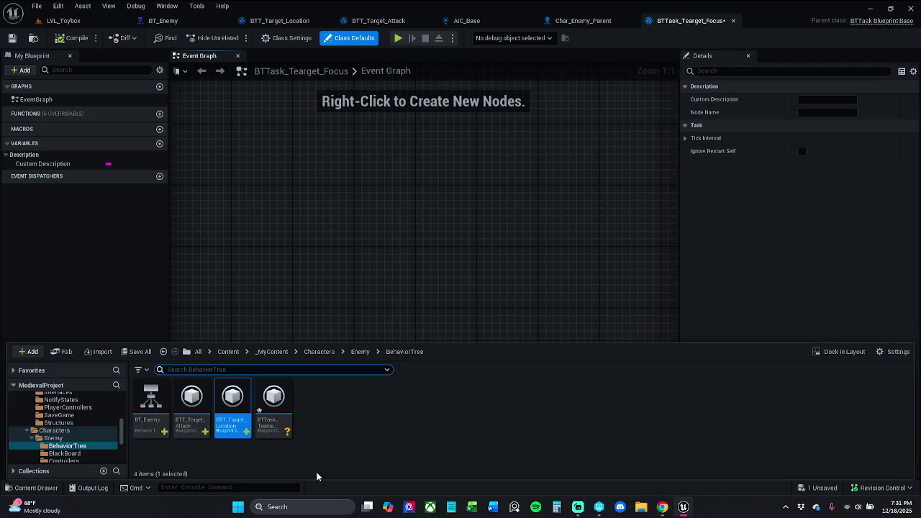
left_click(272, 421)
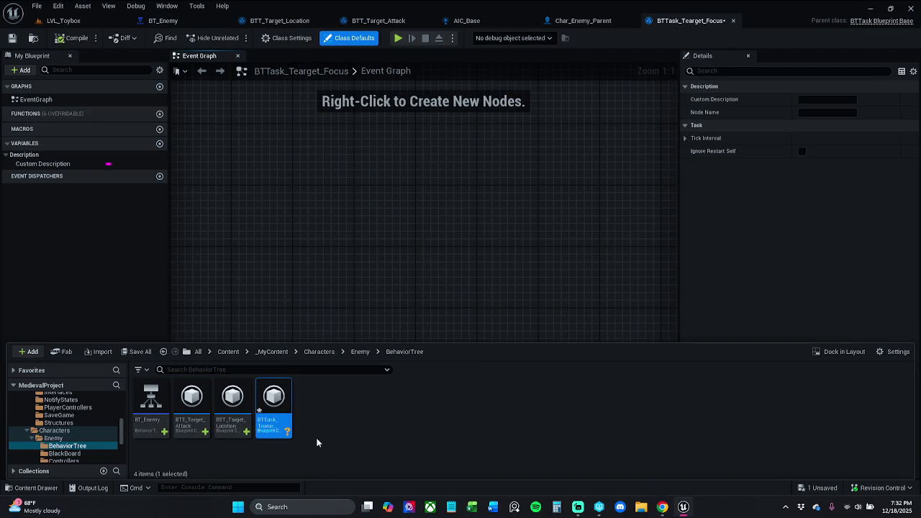
left_click(272, 423)
key("Home")
key("Right")
key("Right")
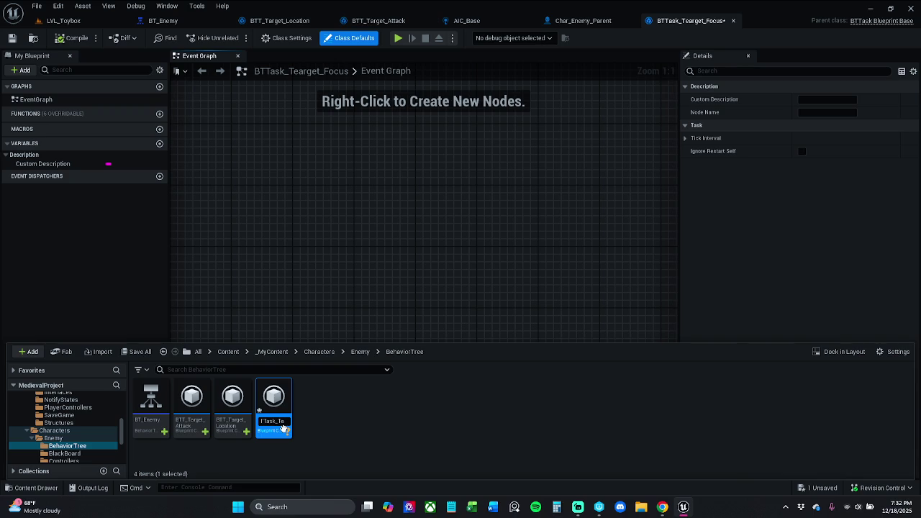
key("BackSpace")
key("BackSpace")
key("BackSpace")
key("Right")
key("Right")
key("Right")
key("Return")
Close the Content Drawer to return to the task's empty Event Graph
left_click(352, 323)
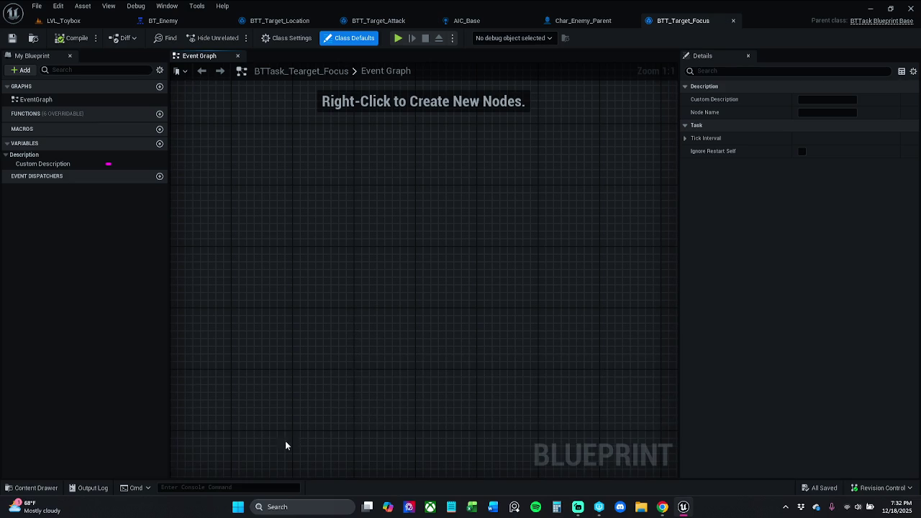
left_click(33, 489)
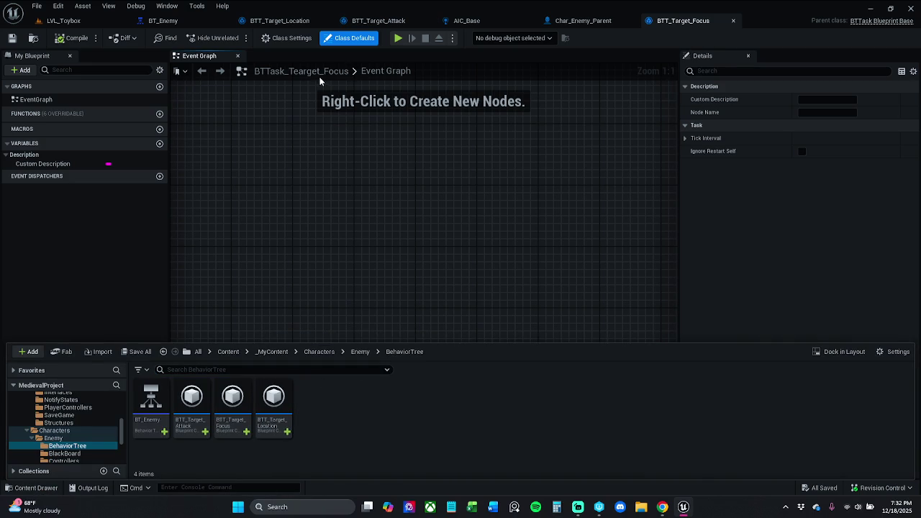
left_click(662, 507)
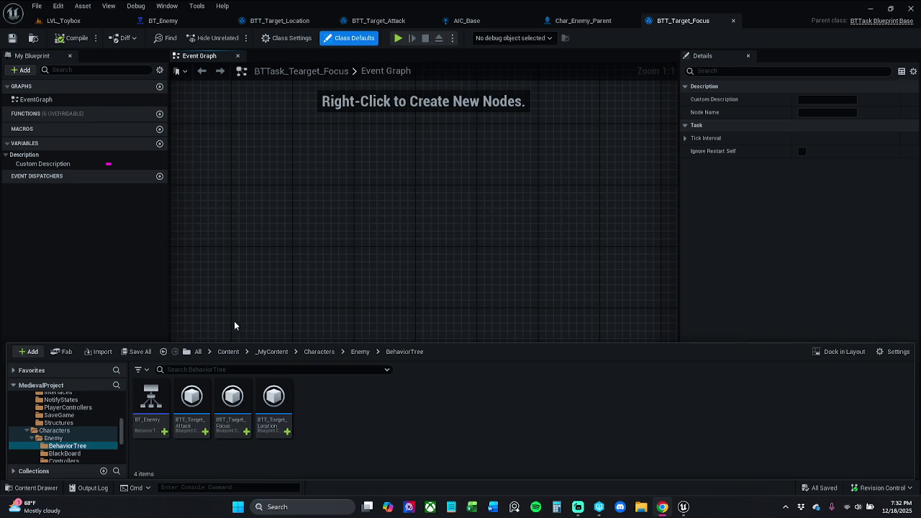
left_click(258, 264)
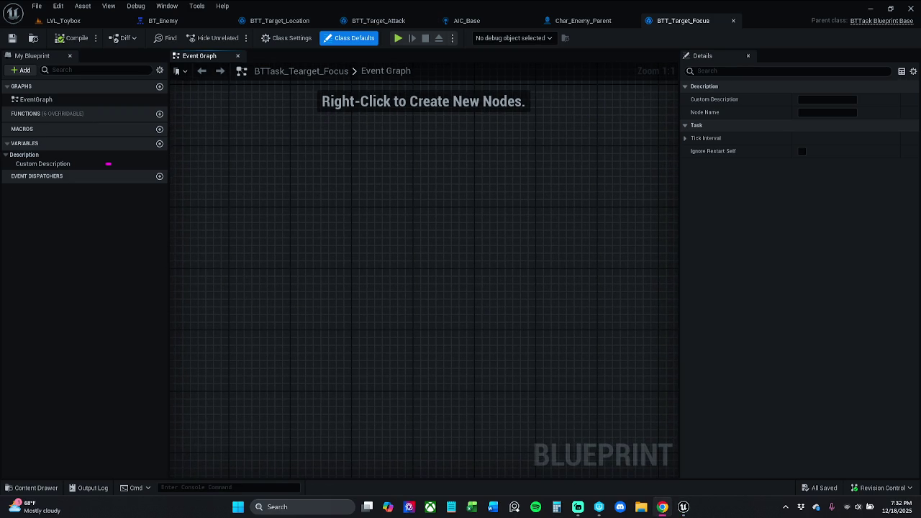
Add an Event Receive Execute AI node to the graph
right_click(324, 226)
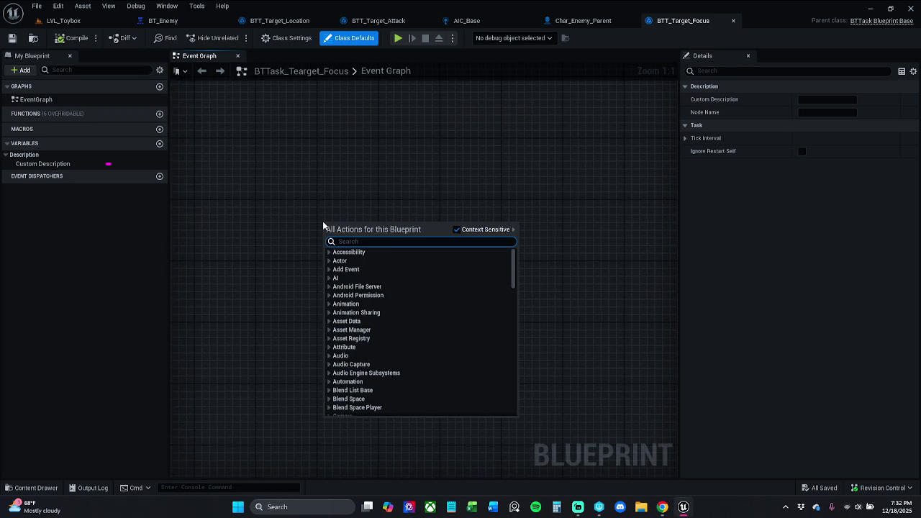
type("execus")
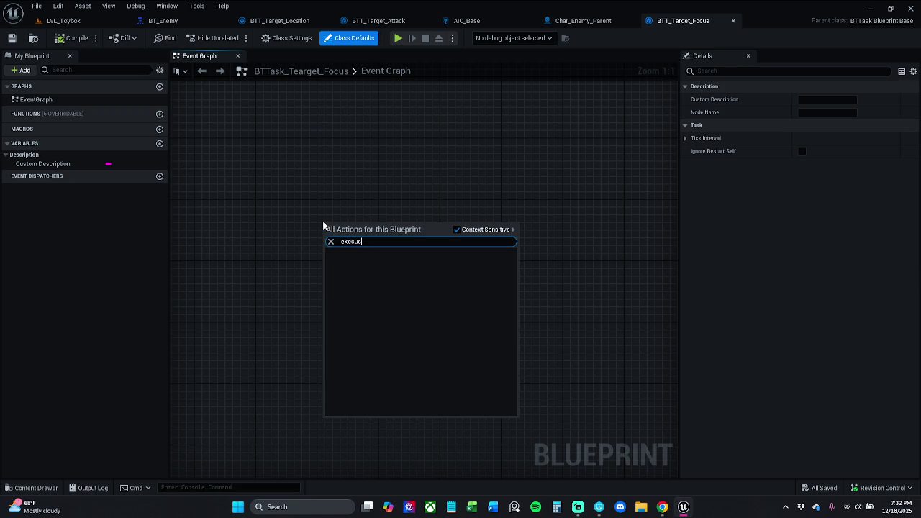
key("BackSpace")
key("BackSpace")
key("BackSpace")
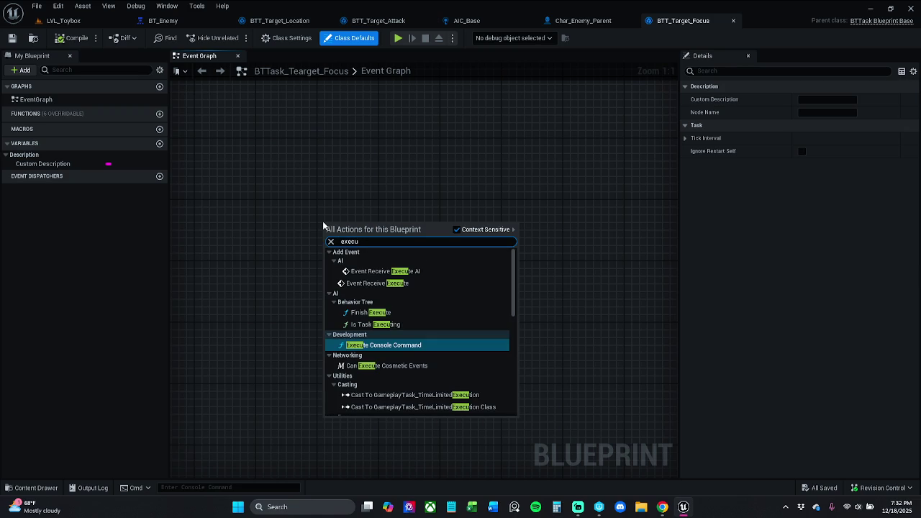
type("te")
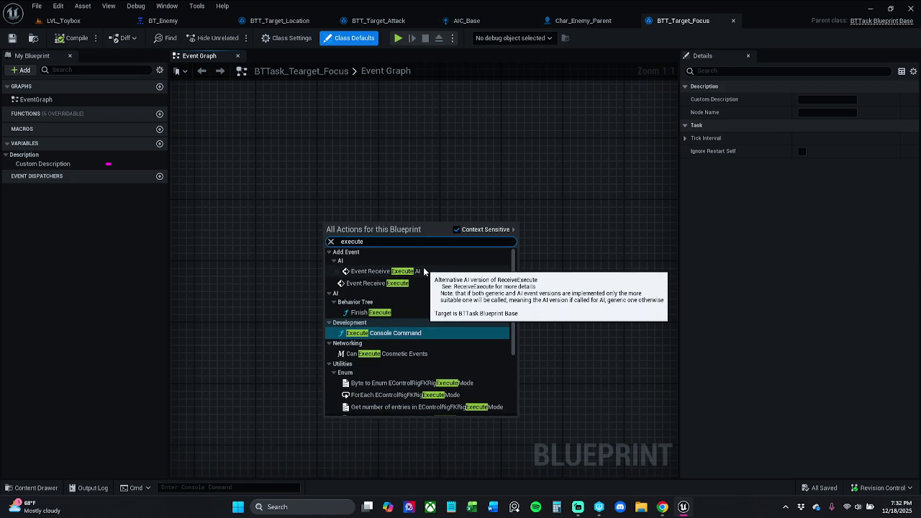
left_click(424, 272)
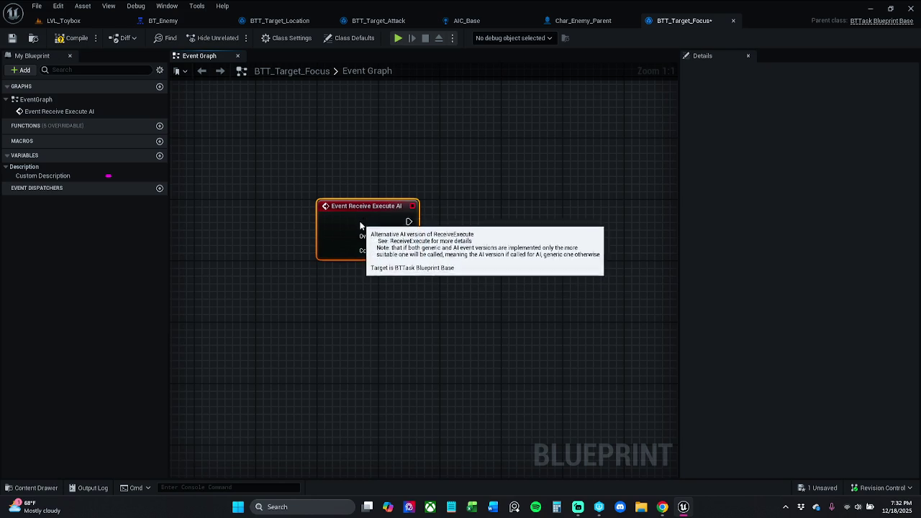
left_click(439, 186)
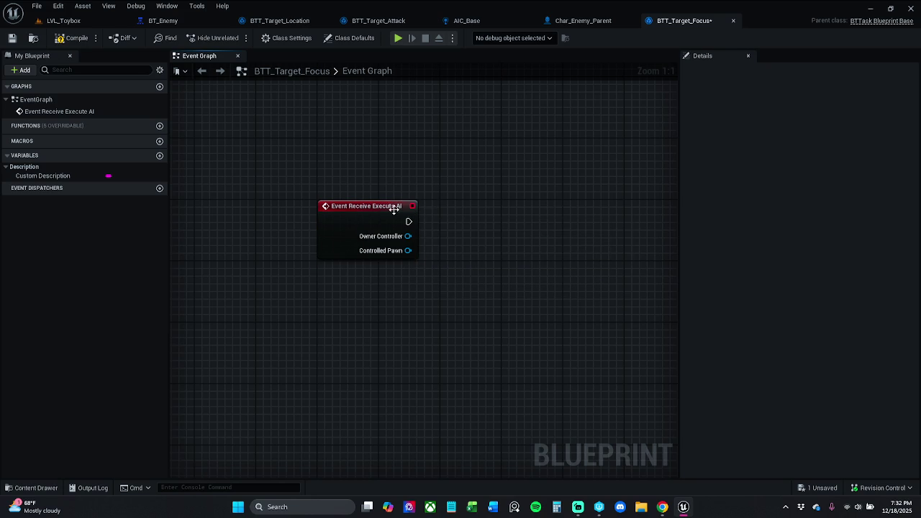
Add a Finish Execute node marked Success, wired from the event and aligned
right_click(496, 213)
type("finis")
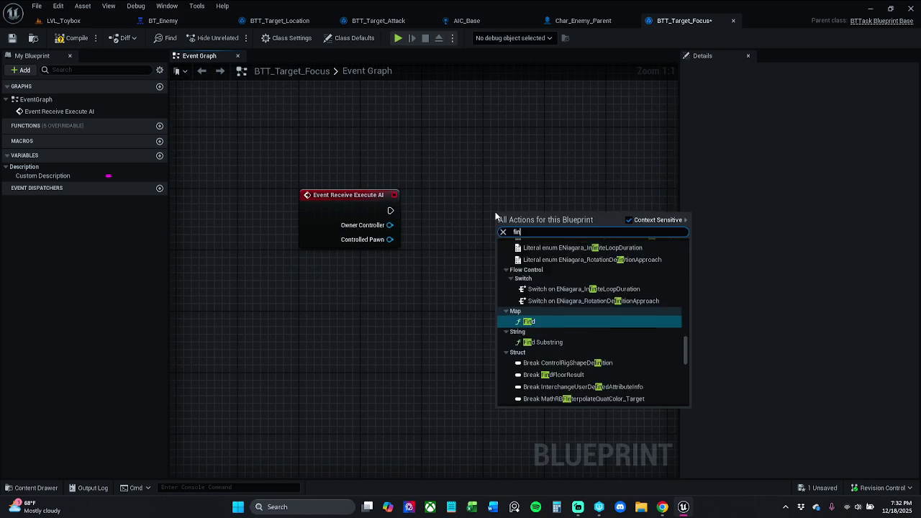
type("h")
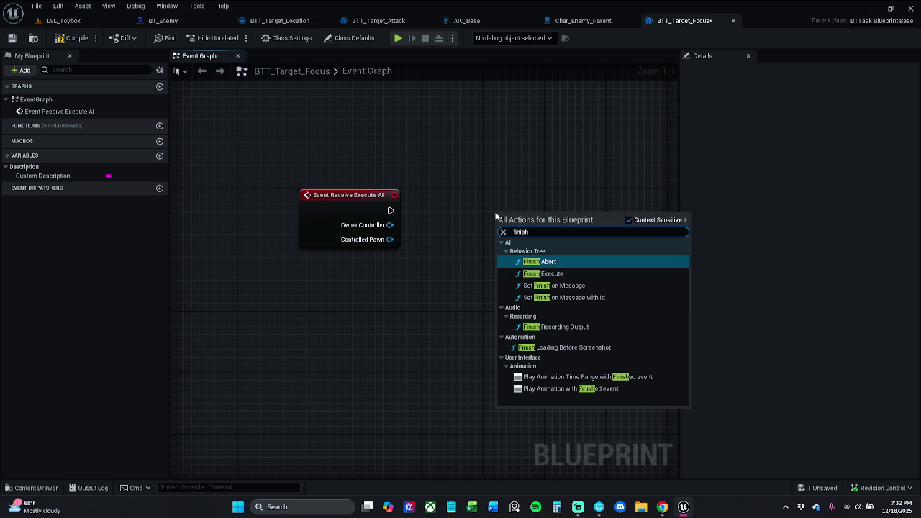
key("Down")
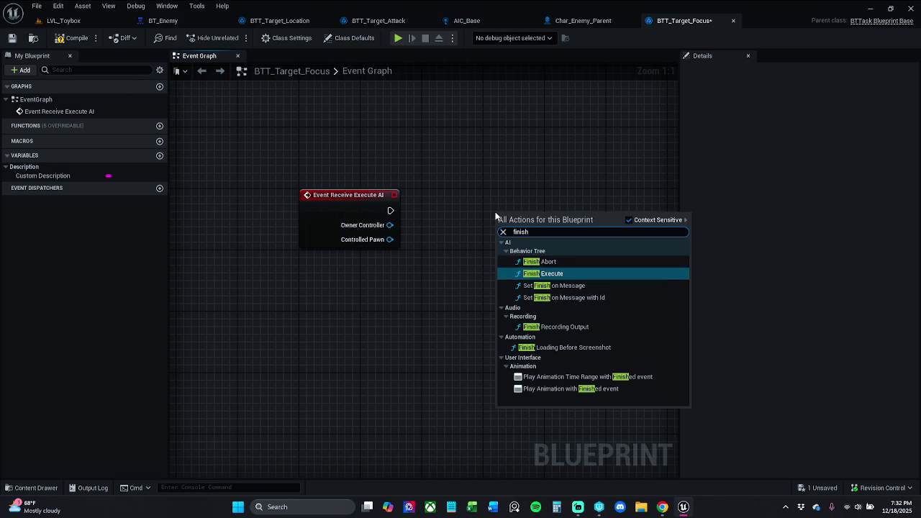
key("Return")
left_click(535, 272)
left_click_drag(500, 239, 390, 211)
key("q")
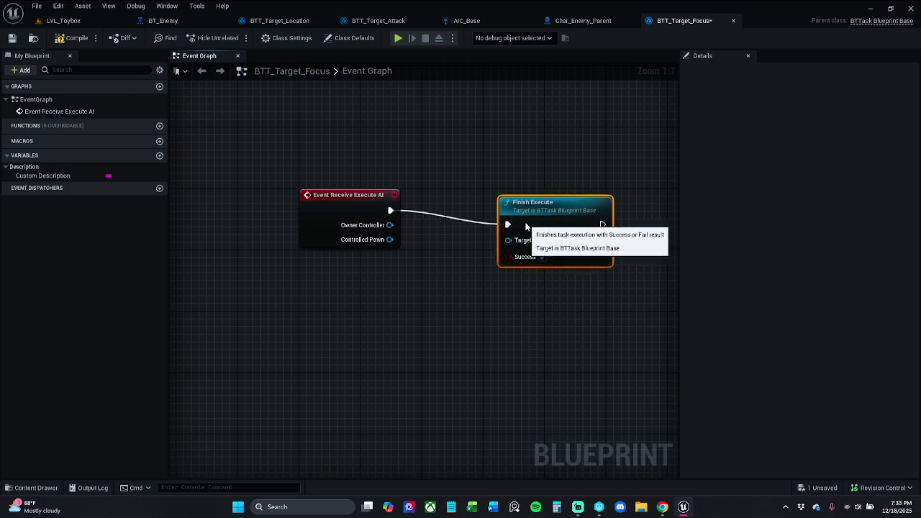
left_click(353, 206, "shift")
left_click(389, 170)
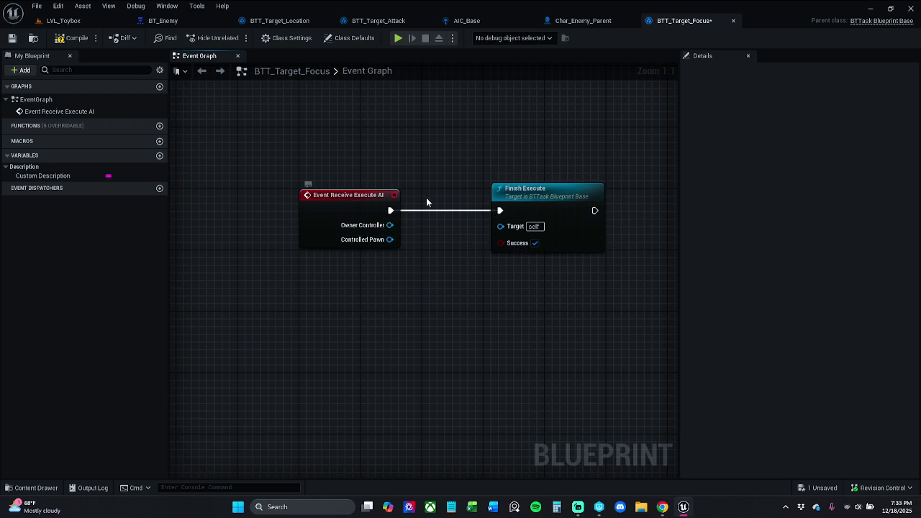
left_click_drag(426, 198, 389, 198)
Add a SetFocus node on Owner Controller and wire the event into it
left_click_drag(353, 225, 388, 268)
type("setfocus")
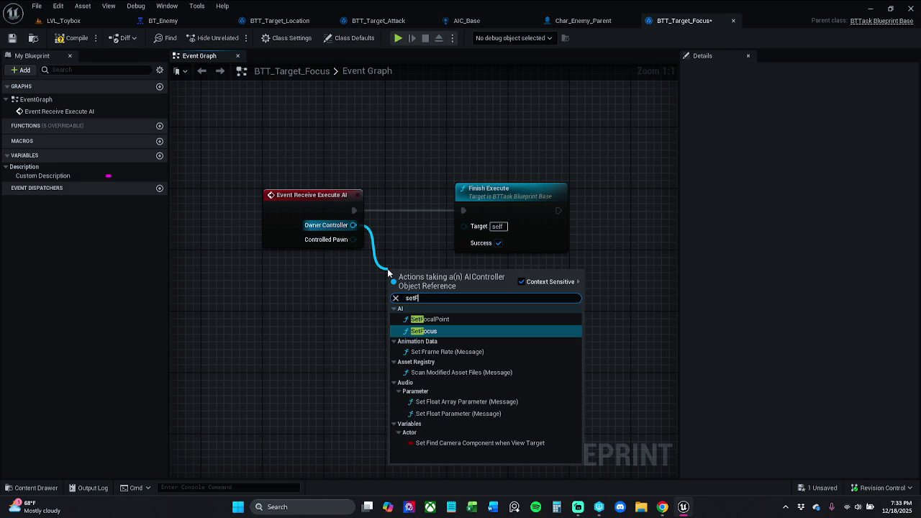
key("Return")
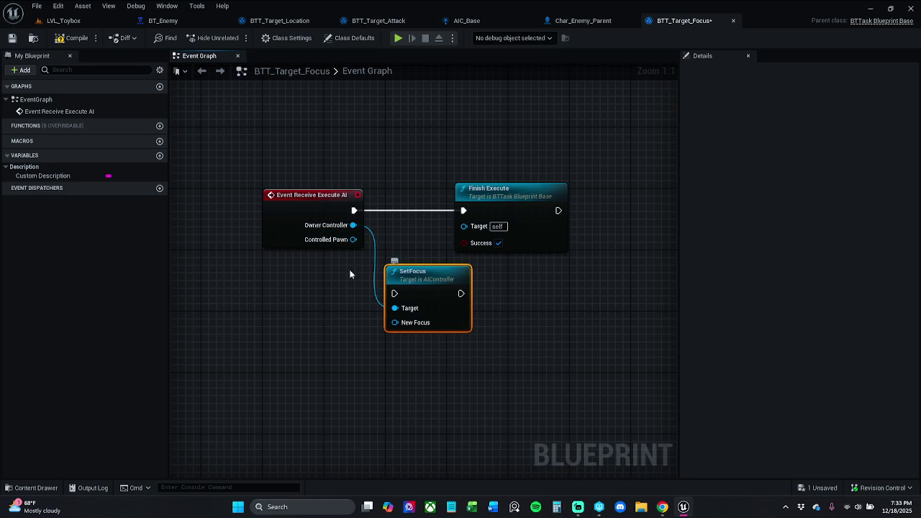
left_click_drag(395, 292, 354, 210)
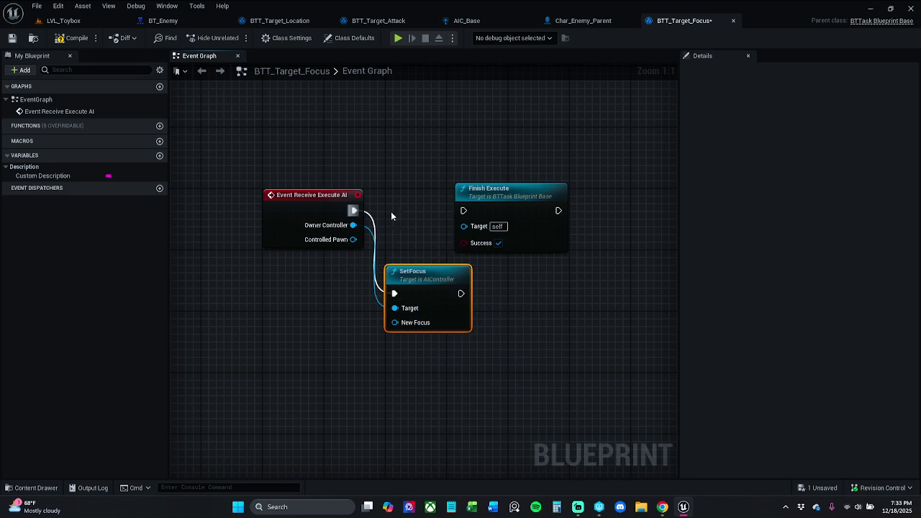
left_click_drag(496, 190, 603, 195)
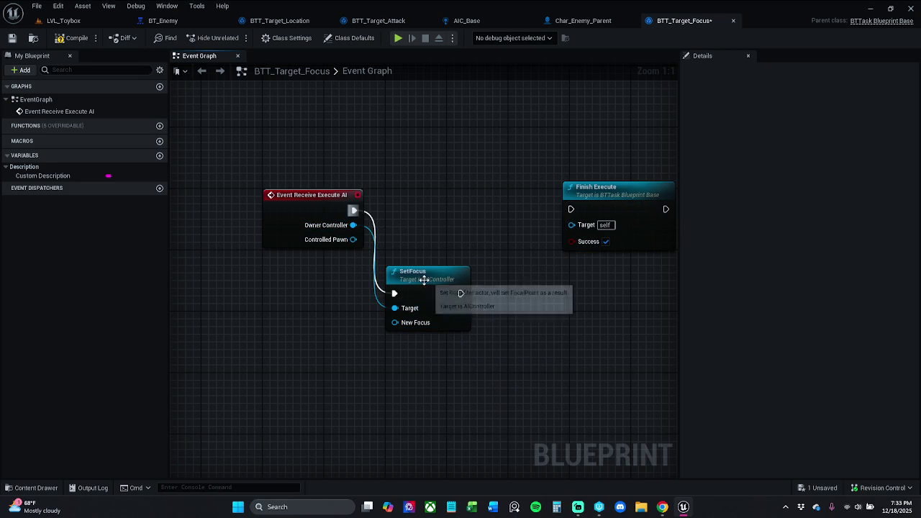
left_click_drag(419, 275, 441, 188)
Wire SetFocus into Finish Execute and straighten all three nodes into one row
left_click(338, 231, "shift")
key("q")
left_click(380, 249)
mouse_move(354, 239)
left_mouse_down()
mouse_move(434, 243)
mouse_move(401, 324)
mouse_move(353, 344)
left_mouse_up()
left_click_drag(485, 210, 571, 209)
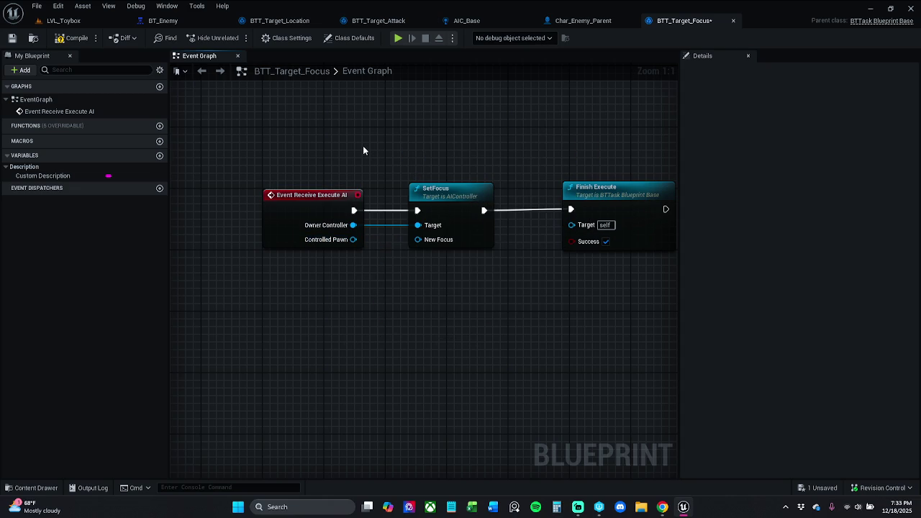
left_click_drag(609, 192, 592, 192)
mouse_move(316, 177)
left_mouse_down()
mouse_move(638, 270)
mouse_move(565, 278)
left_mouse_up()
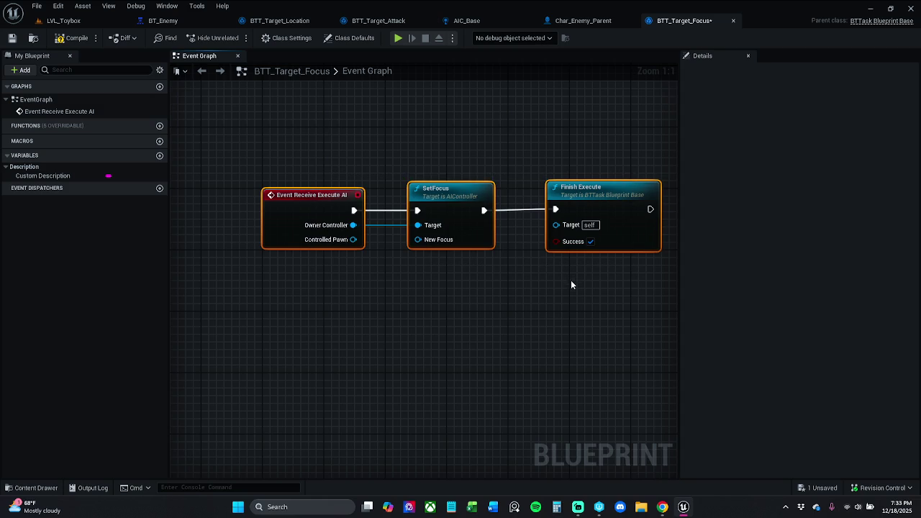
key("q")
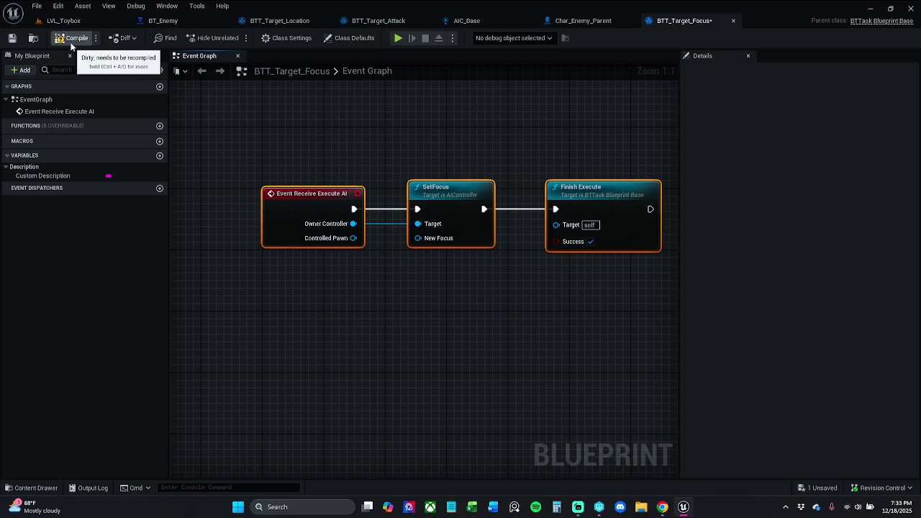
Add a keyAttackTarget variable and change its type from Boolean to Blackboard Key Selector
left_click(160, 156)
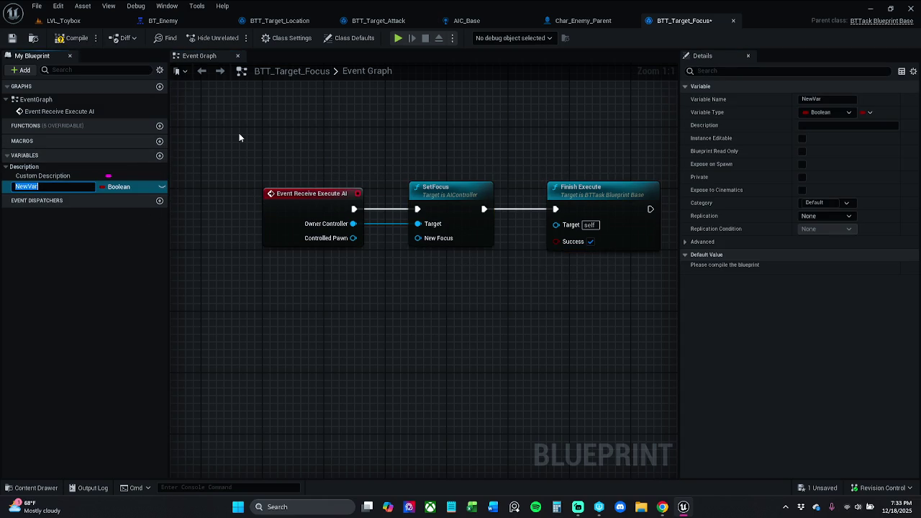
type("keyAttackTarget")
key("Return")
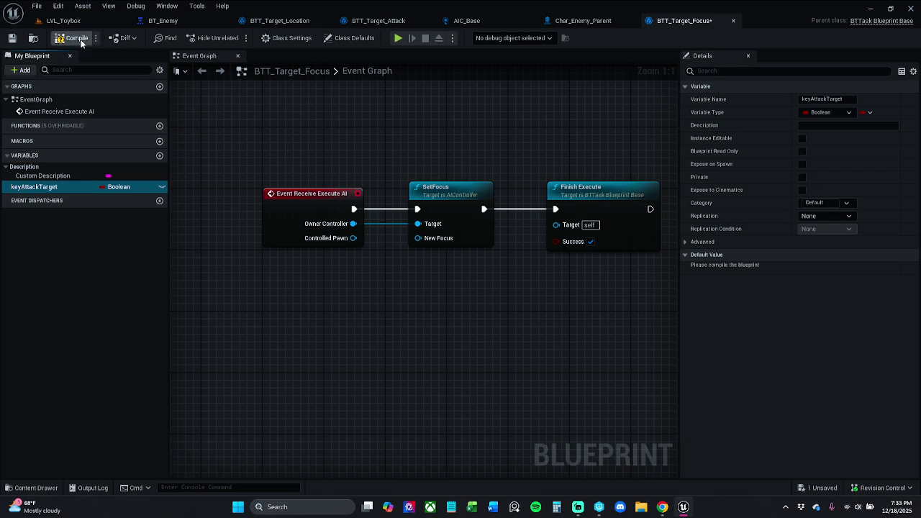
left_click(118, 187)
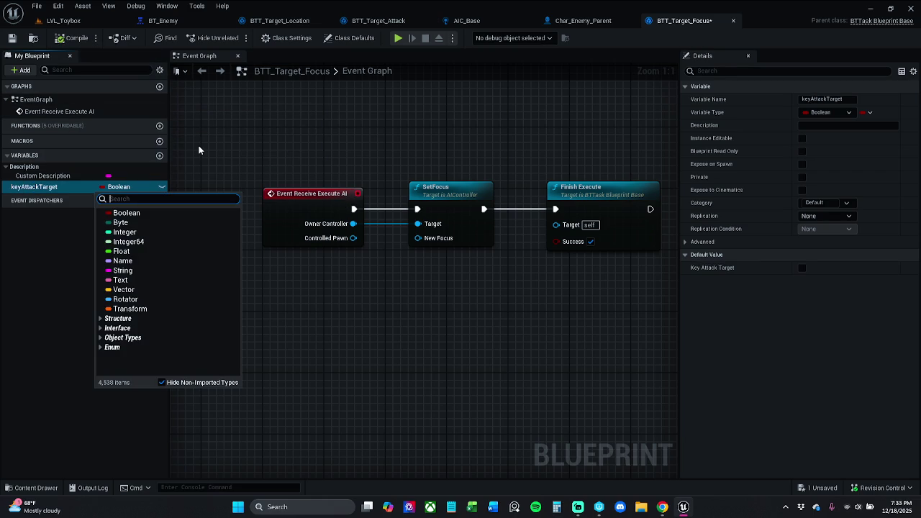
type("key")
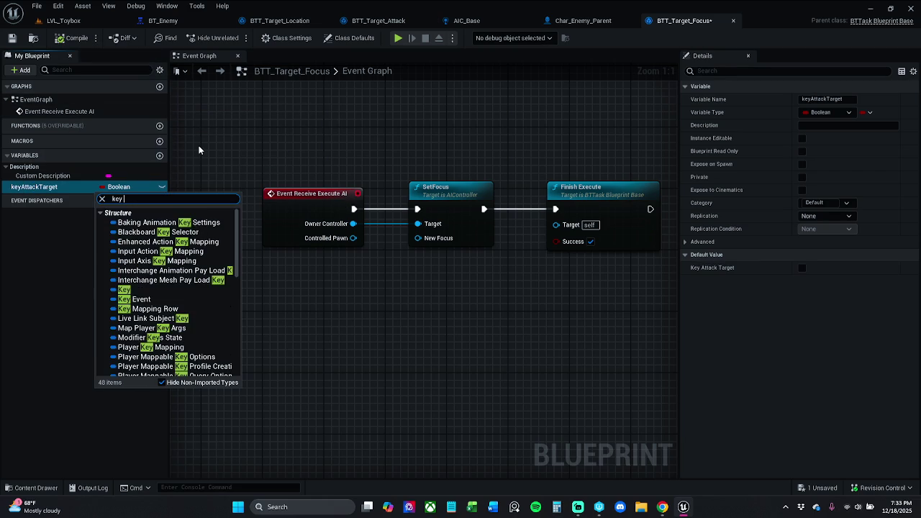
type(" sele")
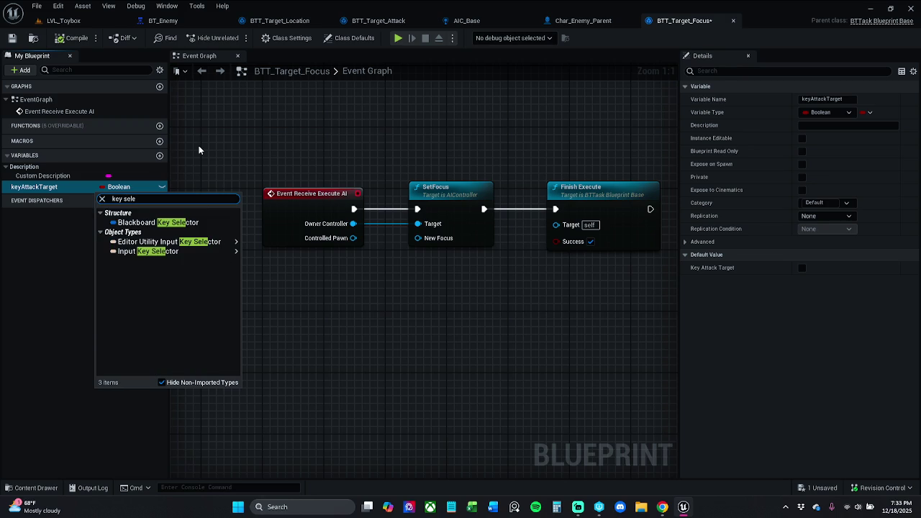
mouse_move(181, 253)
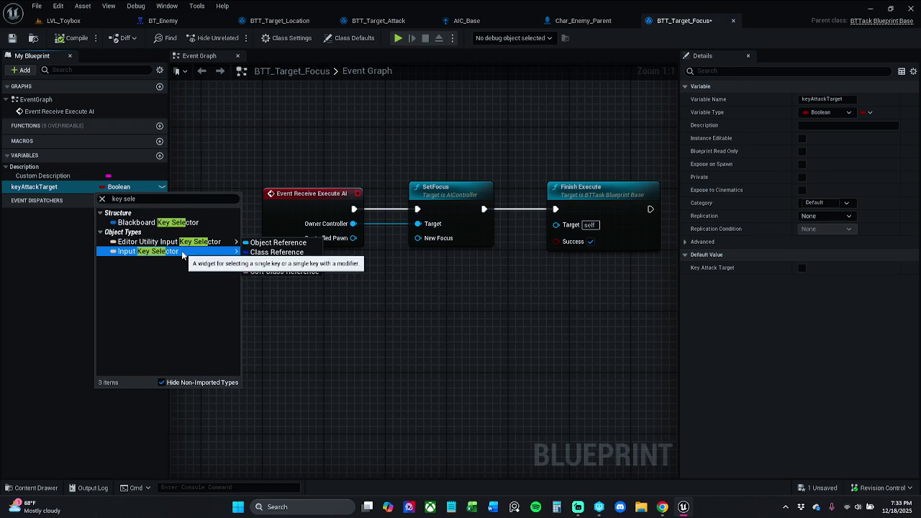
left_click(190, 223)
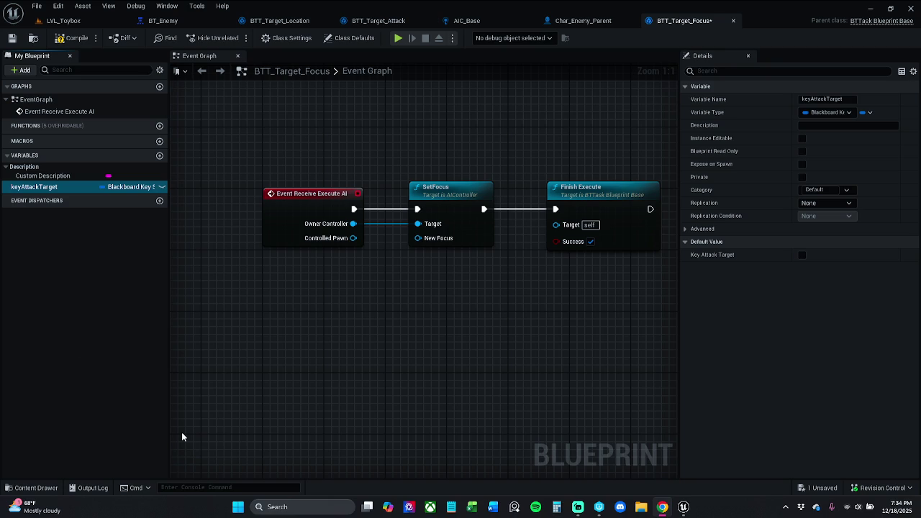
Make keyAttackTarget instance-editable and place its getter in the graph
left_click(162, 187)
mouse_move(58, 188)
left_mouse_down()
mouse_move(268, 322)
mouse_move(342, 276)
left_mouse_up()
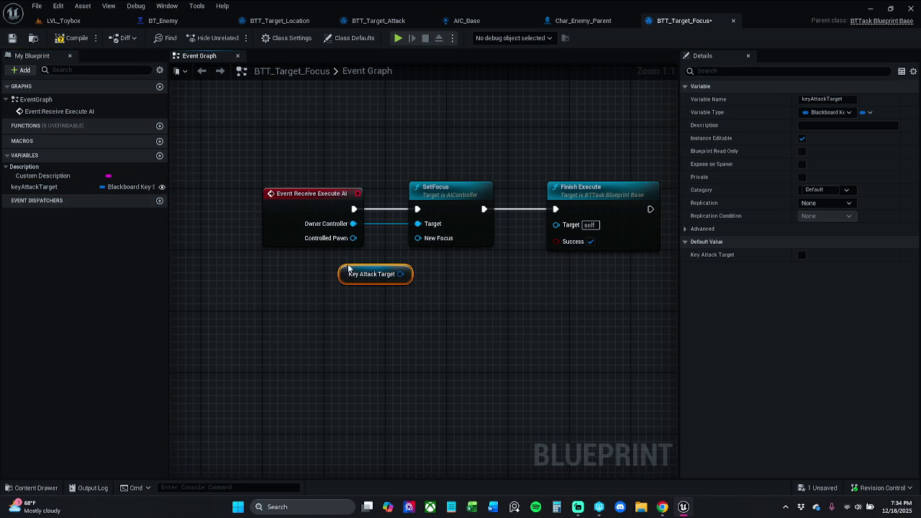
mouse_move(345, 271)
left_mouse_down()
mouse_move(331, 294)
mouse_move(262, 324)
mouse_move(329, 293)
left_mouse_up()
Pass keyAttackTarget through Get Blackboard Value as Actor into SetFocus's New Focus
type("get")
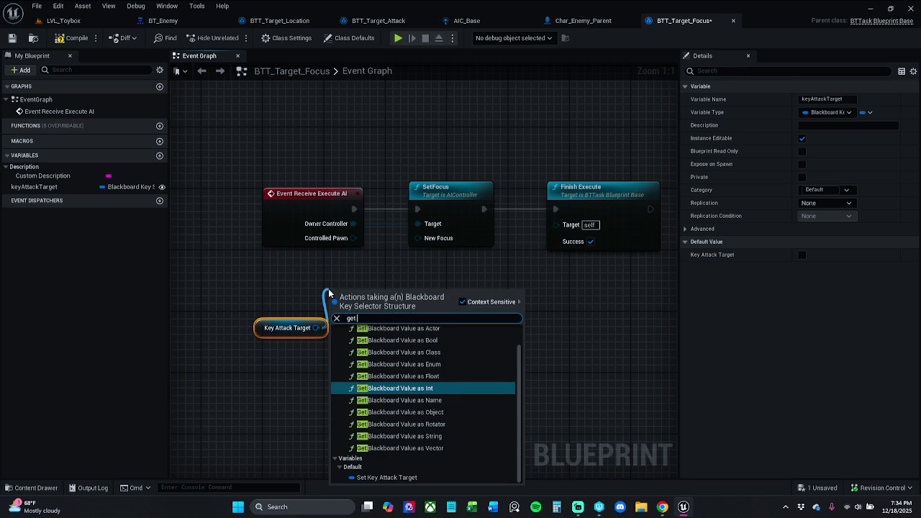
type(" ca")
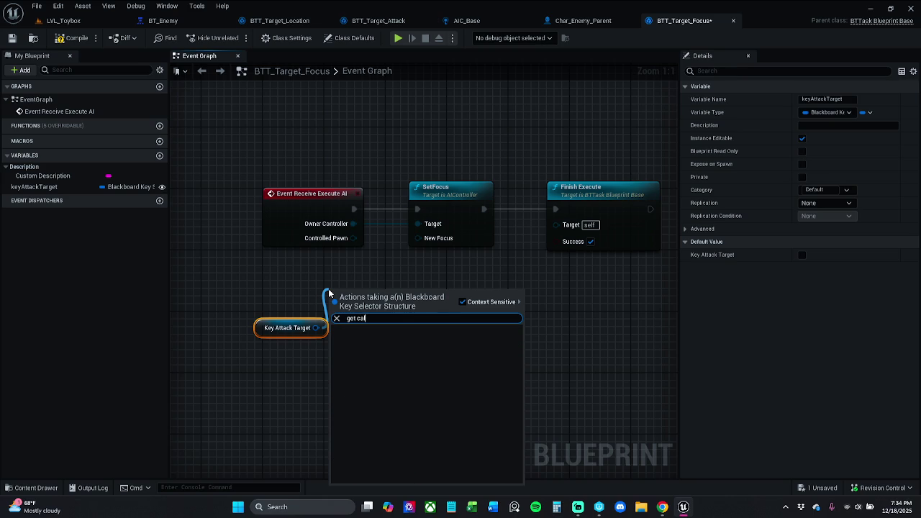
key("BackSpace")
key("BackSpace")
type("value")
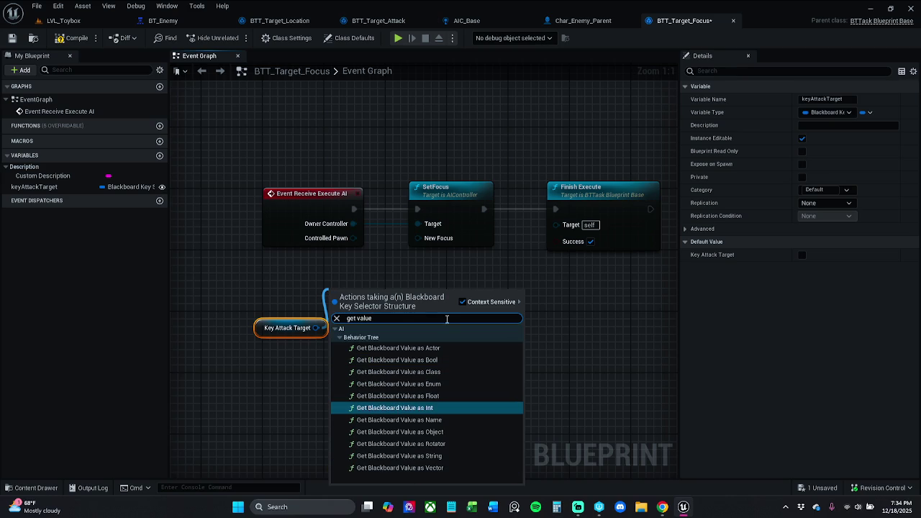
left_click(448, 348)
mouse_move(382, 295)
left_mouse_down()
mouse_move(375, 248)
mouse_move(358, 271)
mouse_move(425, 247)
left_mouse_up()
left_click_drag(375, 273, 379, 280)
left_click(420, 295)
left_click(338, 317)
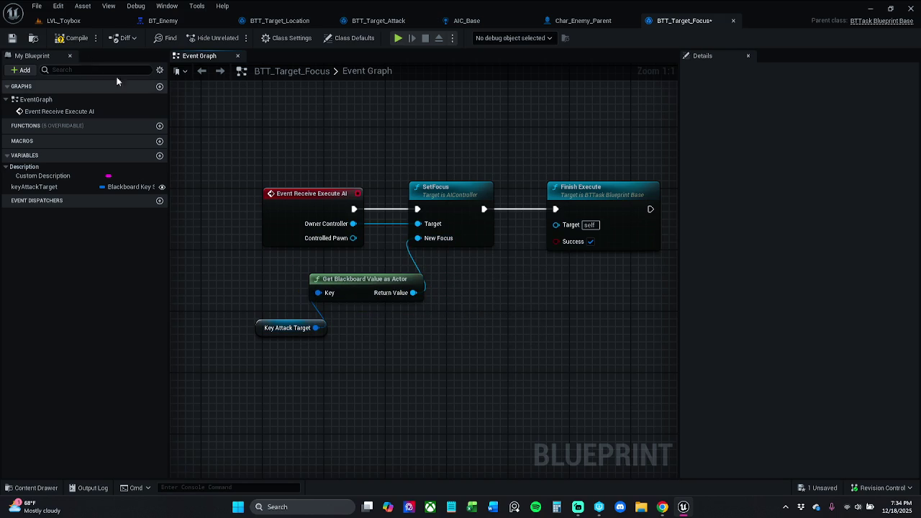
left_click(161, 20)
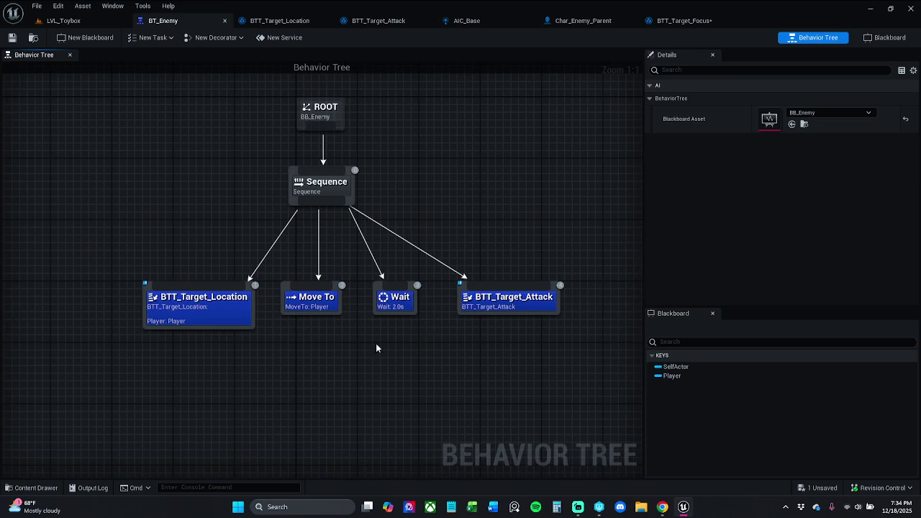
Add a BTT_Target_Focus task under Sequence, placed before BTT_Target_Attack
left_click(482, 306)
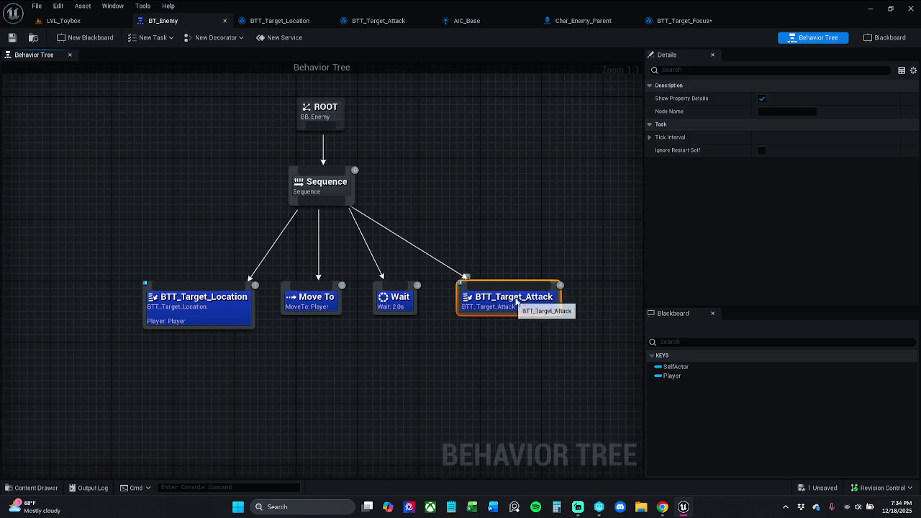
left_click_drag(494, 301, 588, 301)
left_click(496, 252)
left_click_drag(346, 206, 428, 269)
type("fo")
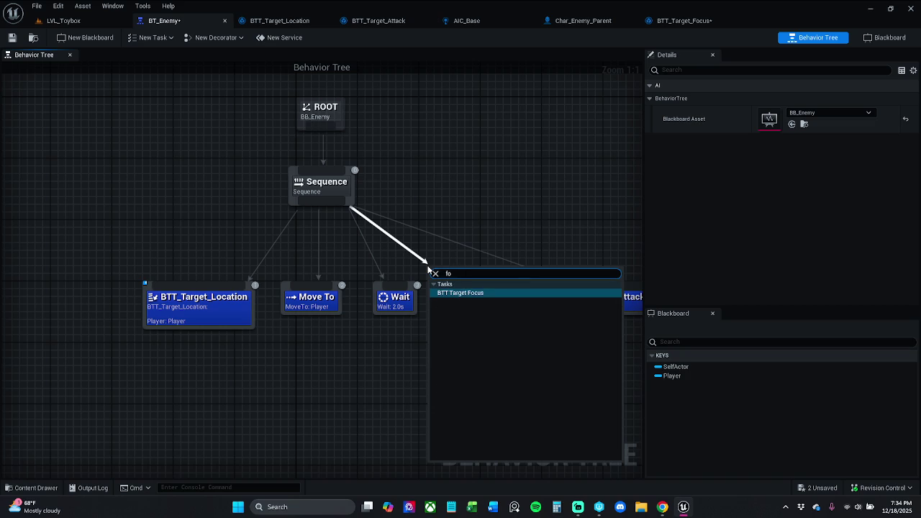
key("Return")
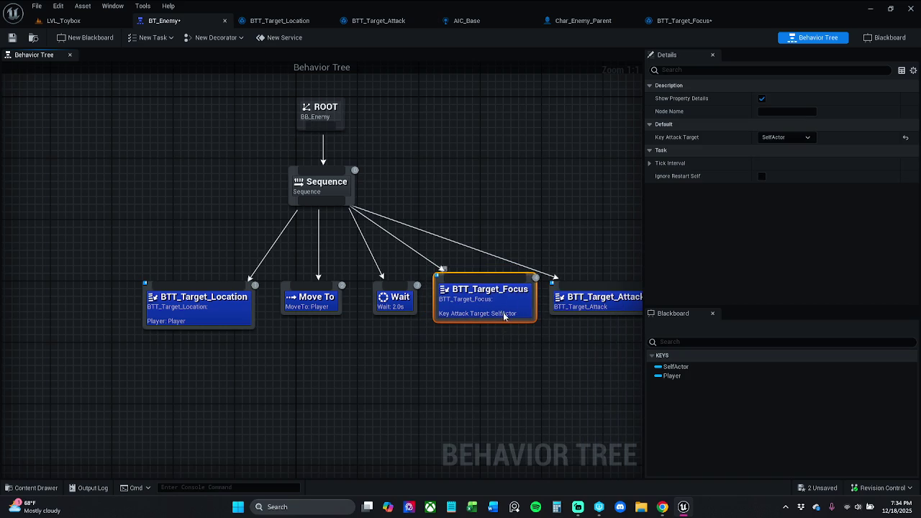
left_click_drag(509, 315, 506, 319)
Set the focus task's Key Attack Target to Player and save the BTT_Target_Focus blueprint
left_click(785, 137)
left_click(778, 163)
left_click_drag(624, 191, 557, 187)
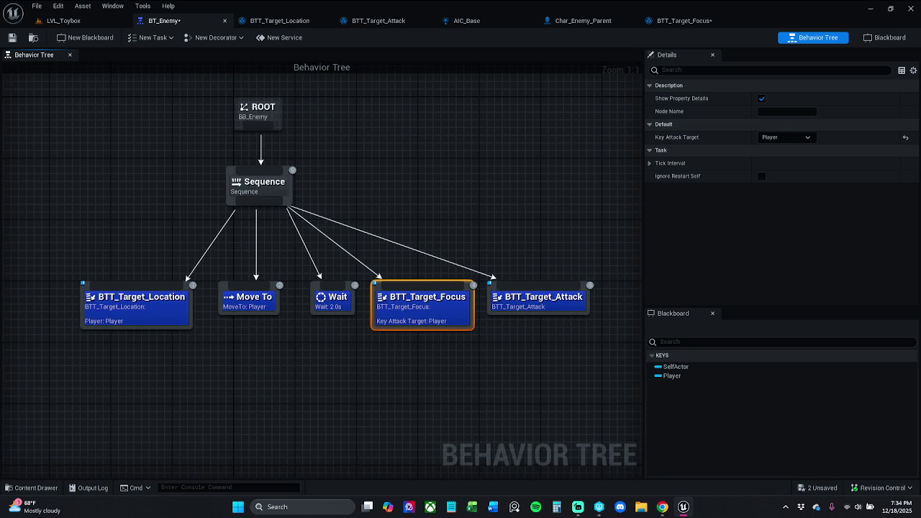
left_click(446, 379)
left_click(438, 284)
left_click(548, 311)
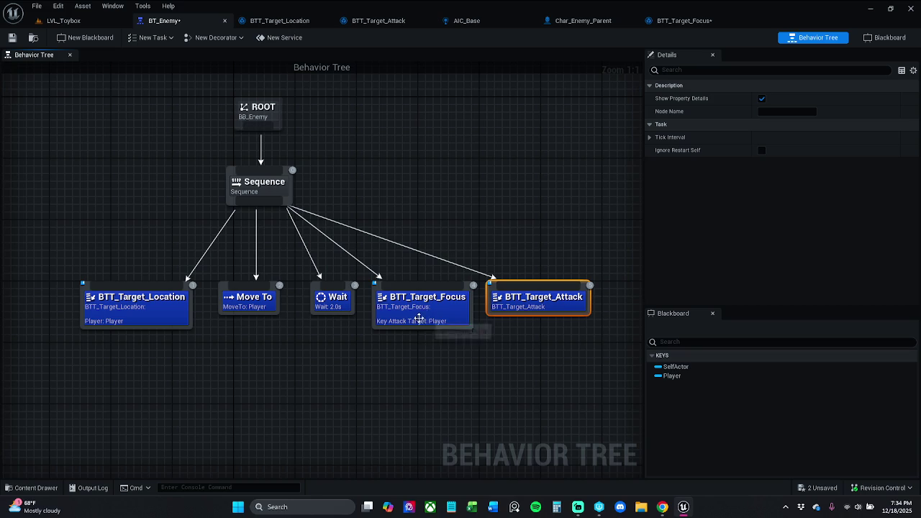
left_click(678, 22)
left_click(12, 38)
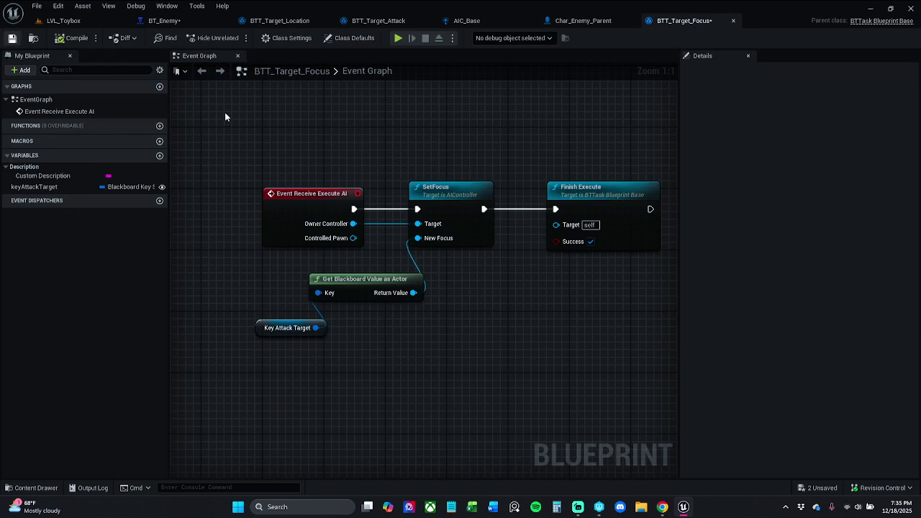
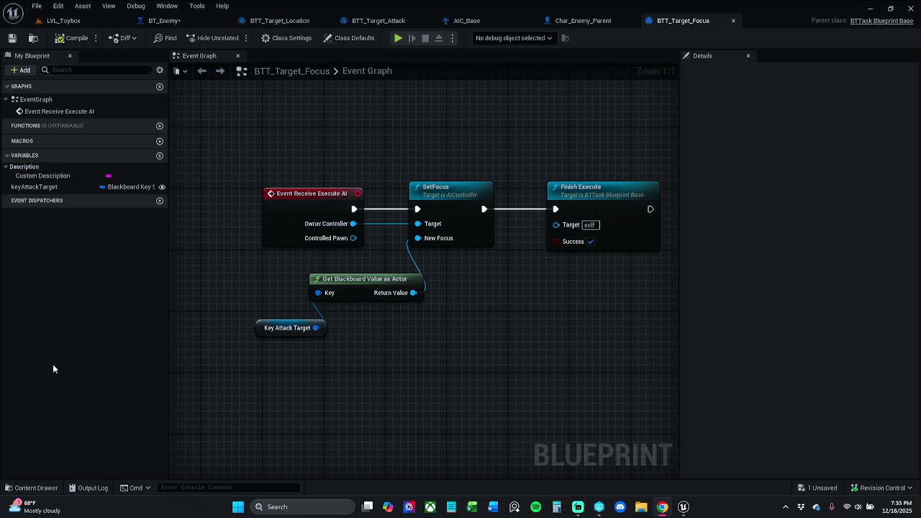
In BT_Enemy, delete the BTT_Target_Location task and move BTT_Target_Focus under Sequence
left_click(164, 20)
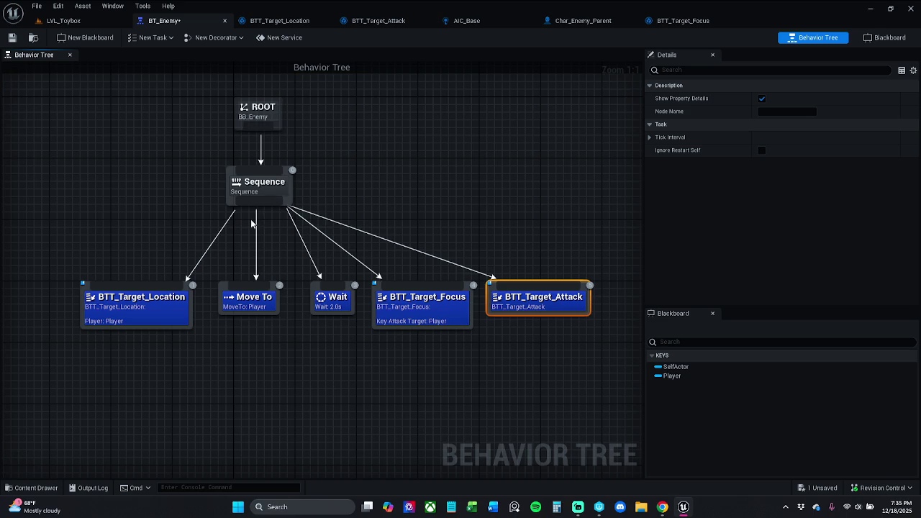
left_click_drag(295, 252, 295, 256)
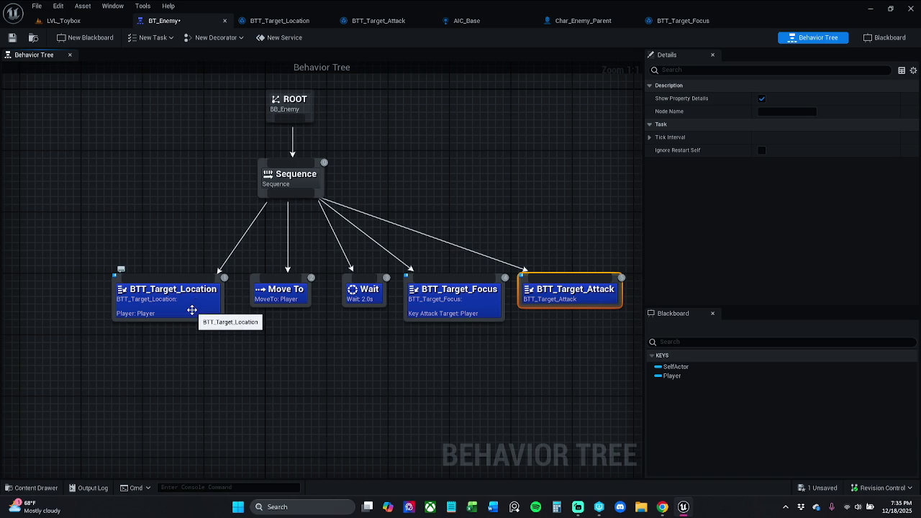
left_click(191, 310)
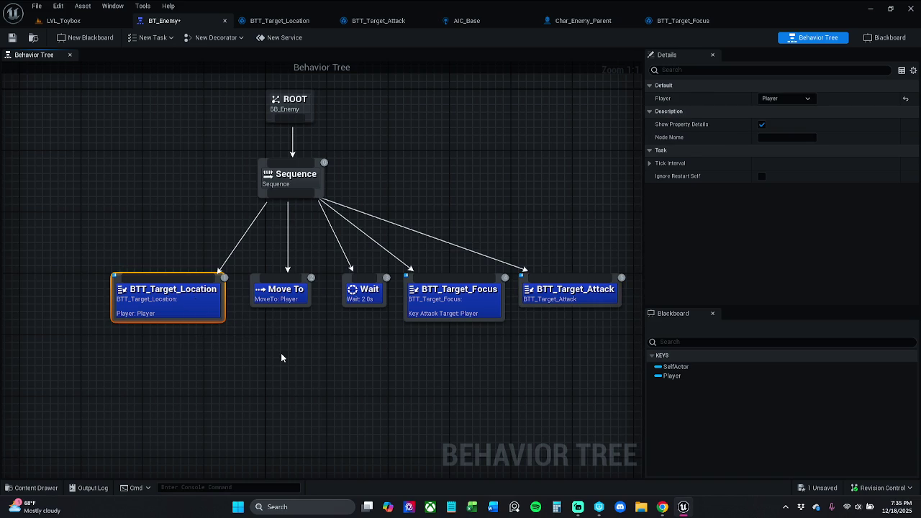
key("Delete")
mouse_move(463, 315)
left_mouse_down()
mouse_move(182, 308)
mouse_move(483, 302)
mouse_move(535, 261)
mouse_move(560, 198)
left_mouse_up()
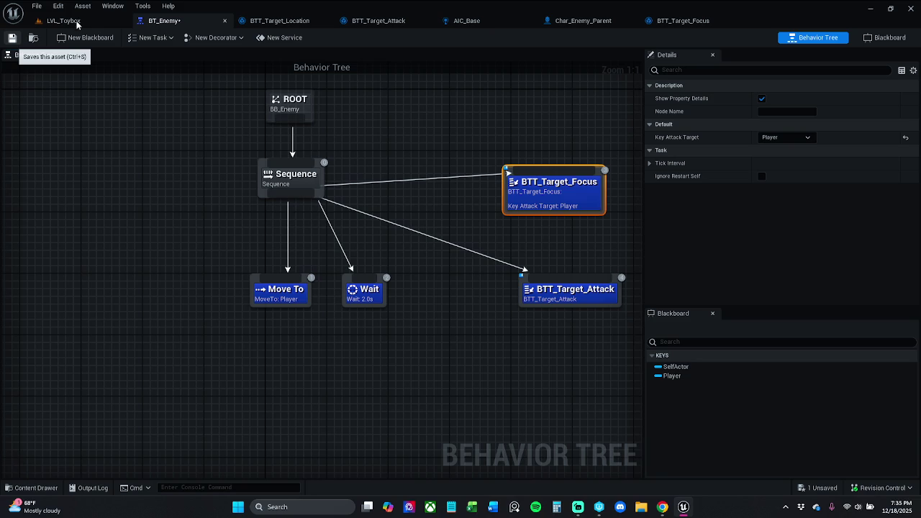
Save BT_Enemy and switch to the LVL_Toybox level
key("ctrl+s")
left_click(297, 291)
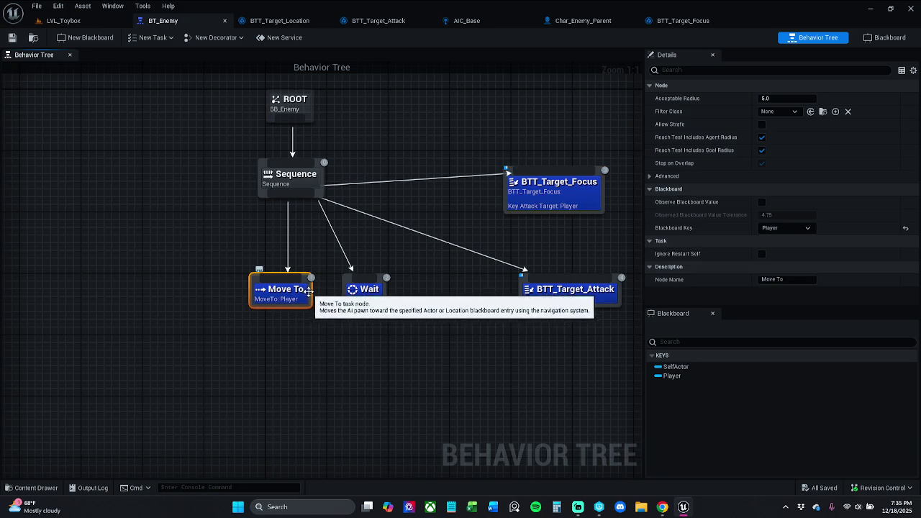
left_click(71, 22)
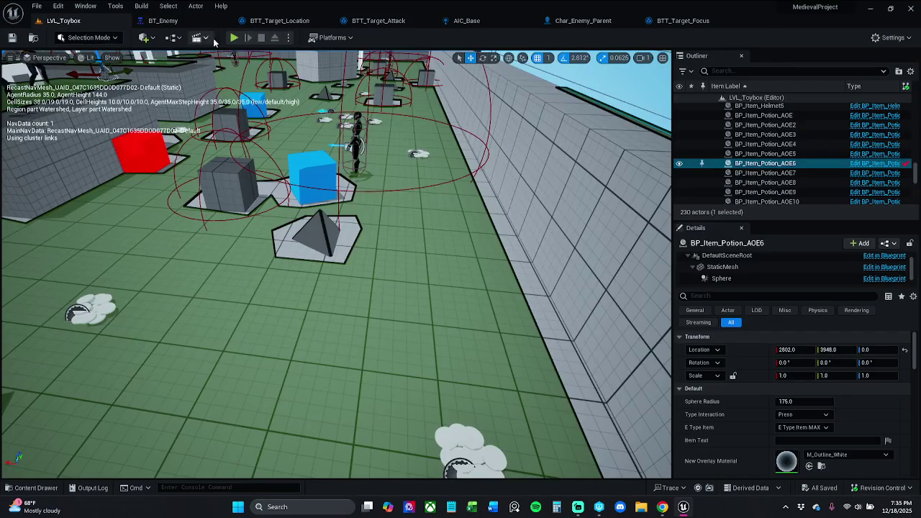
After a quick play-test, make BTT_Target_Focus the first task in BT_Enemy and save
left_click(235, 41)
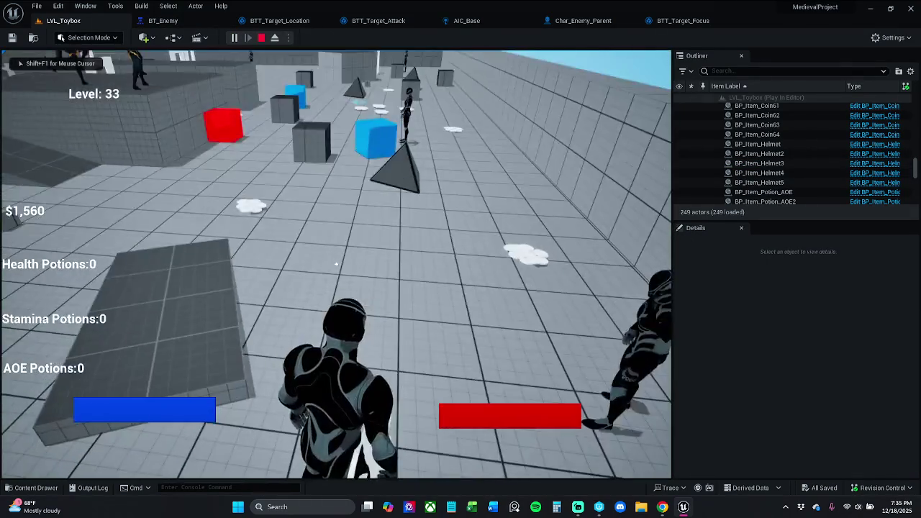
key("Escape")
left_click(162, 20)
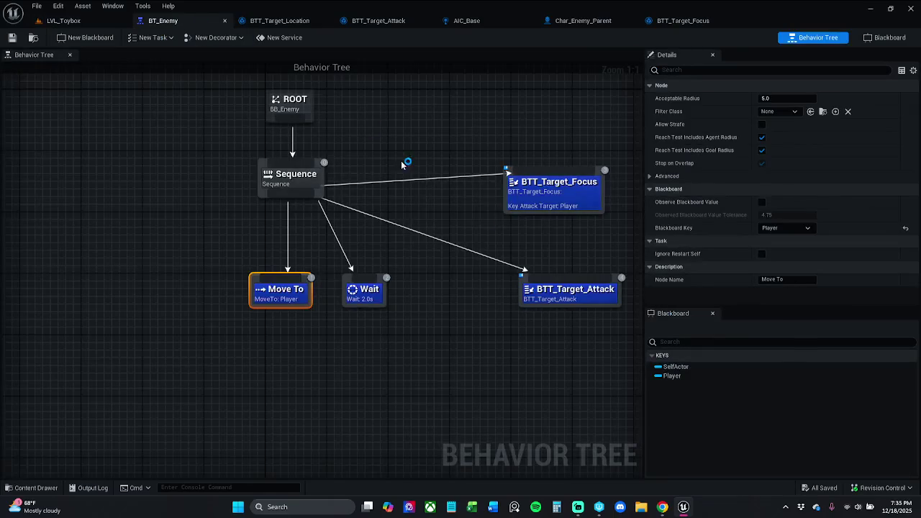
left_click_drag(547, 196, 147, 295)
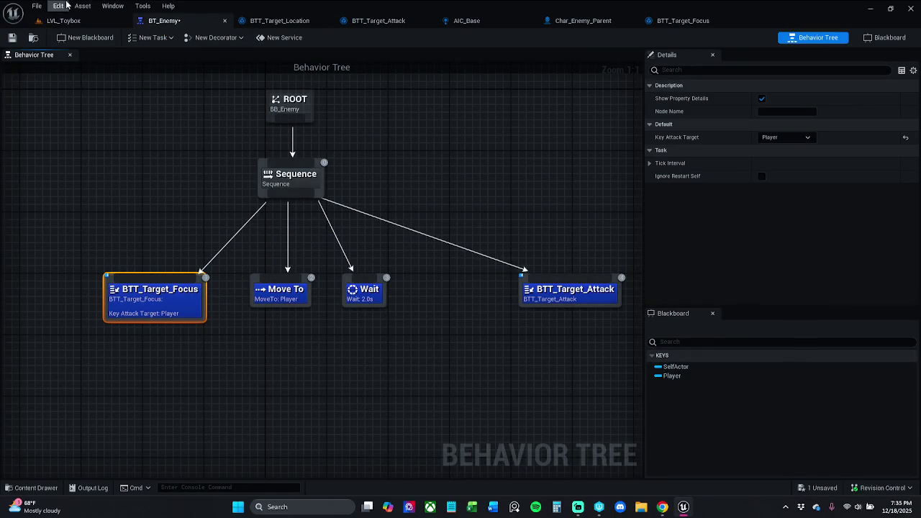
left_click(13, 37)
Play-test the new task order, then undo in BT_Enemy to bring back BTT_Target_Location
left_click(101, 20)
left_click(233, 38)
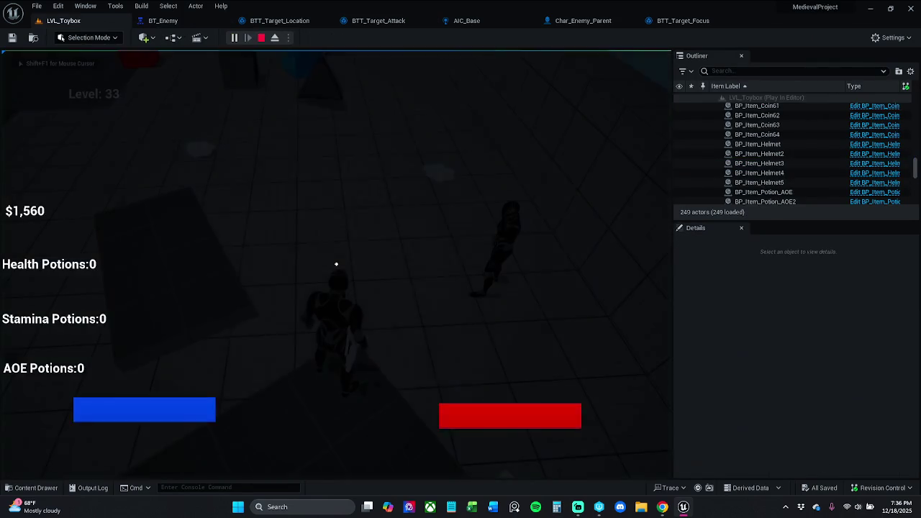
key("Escape")
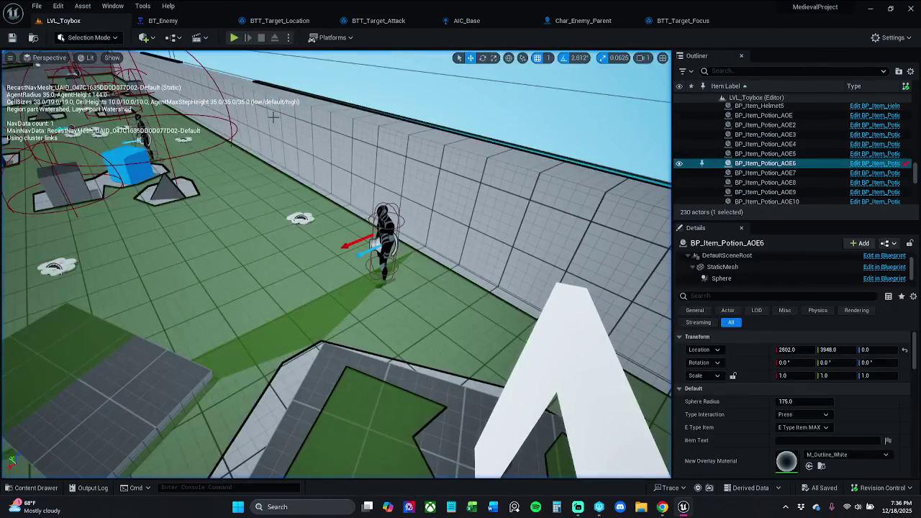
left_click(159, 20)
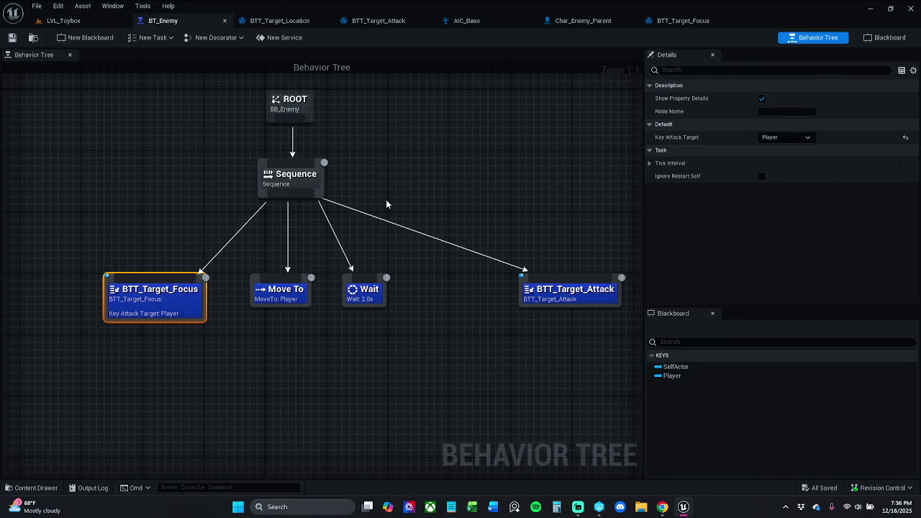
key("ctrl+z")
key("ctrl+z")
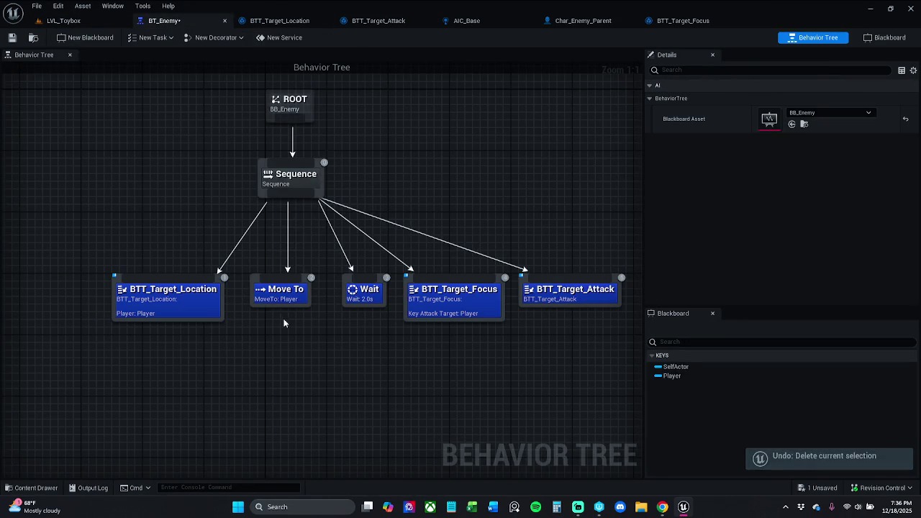
Line up Move To, Wait, BTT_Target_Focus and BTT_Target_Attack in an even row under Sequence
left_click_drag(278, 317, 209, 292)
mouse_move(270, 295)
left_mouse_down()
mouse_move(194, 287)
mouse_move(213, 295)
left_mouse_up()
left_click(267, 305)
left_click_drag(352, 290, 261, 291)
left_click(345, 331)
left_click_drag(437, 301, 353, 298)
left_click(487, 320)
left_click_drag(564, 291, 487, 290)
left_click(498, 253)
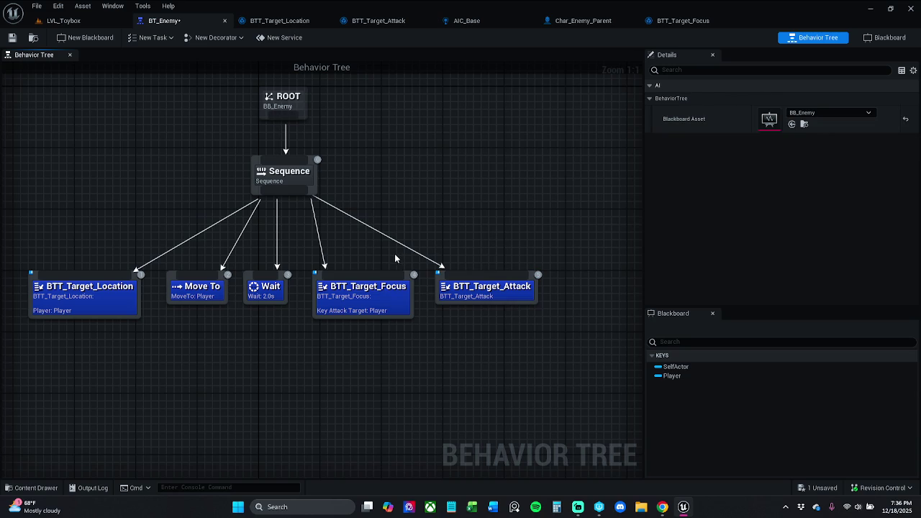
Check the aligned task row across the graph and save BT_Enemy
left_click_drag(316, 175, 496, 311)
left_click(453, 236)
left_click_drag(156, 213, 219, 238)
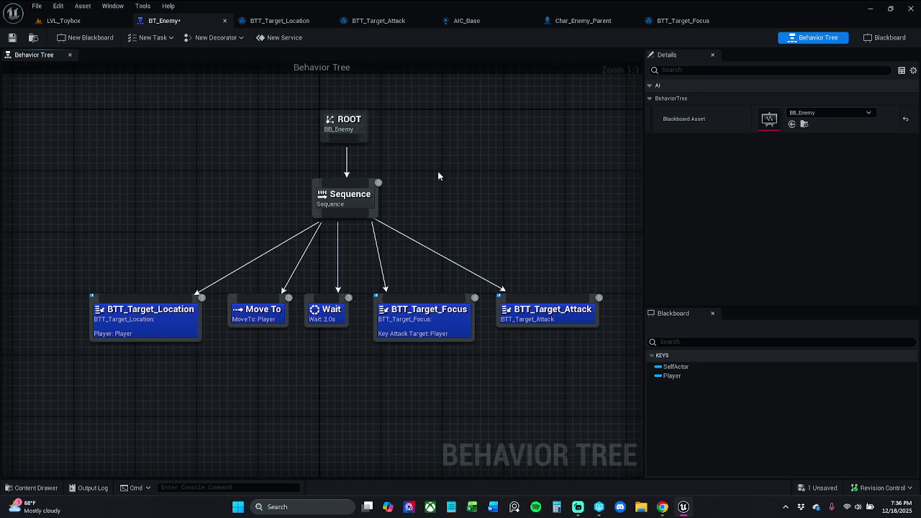
left_click_drag(427, 163, 482, 175)
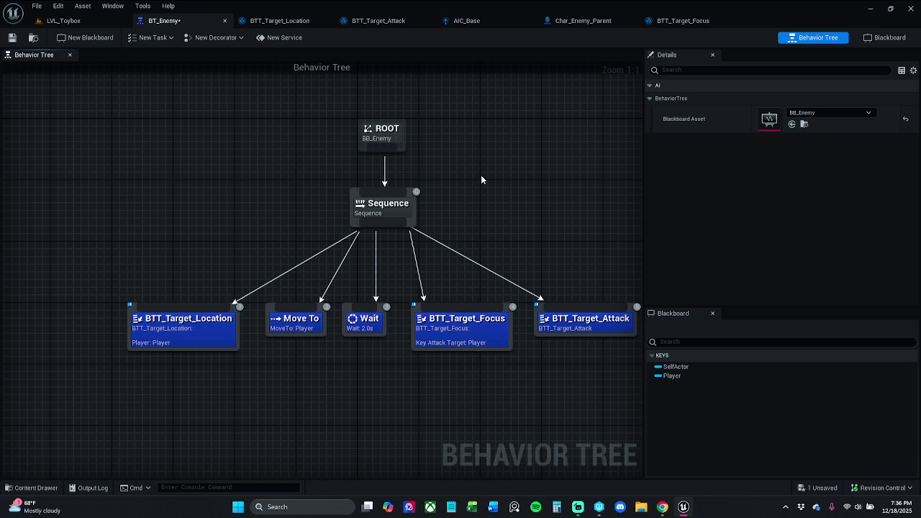
left_click(12, 37)
Shift BTT_Target_Location and Move To slightly left to even out the spacing
left_click_drag(191, 200, 134, 192)
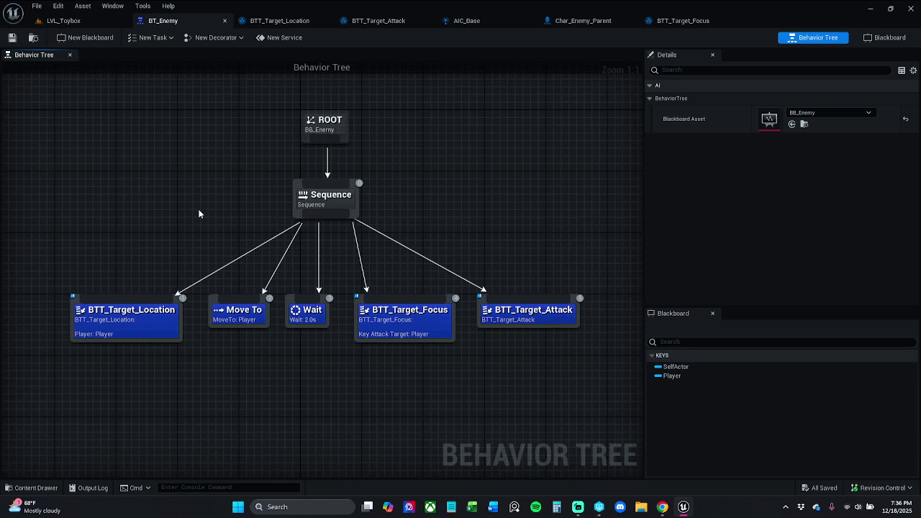
left_click_drag(256, 362, 108, 295)
left_click_drag(151, 323, 120, 322)
left_click(293, 334)
left_click(227, 317)
left_click(127, 322, "ctrl")
left_click(127, 258)
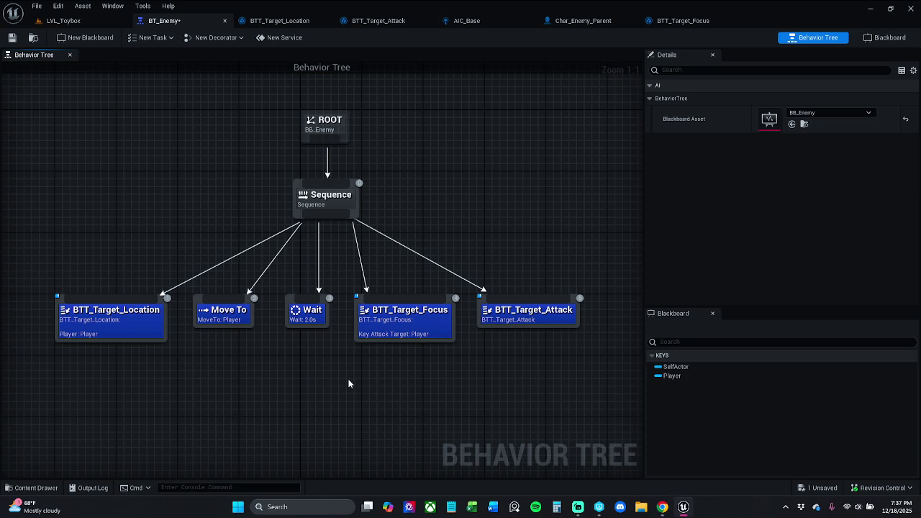
Confirm BTT_Target_Focus's Key Attack Target is Player and open the BTT_Target_Focus blueprint
left_click(416, 336)
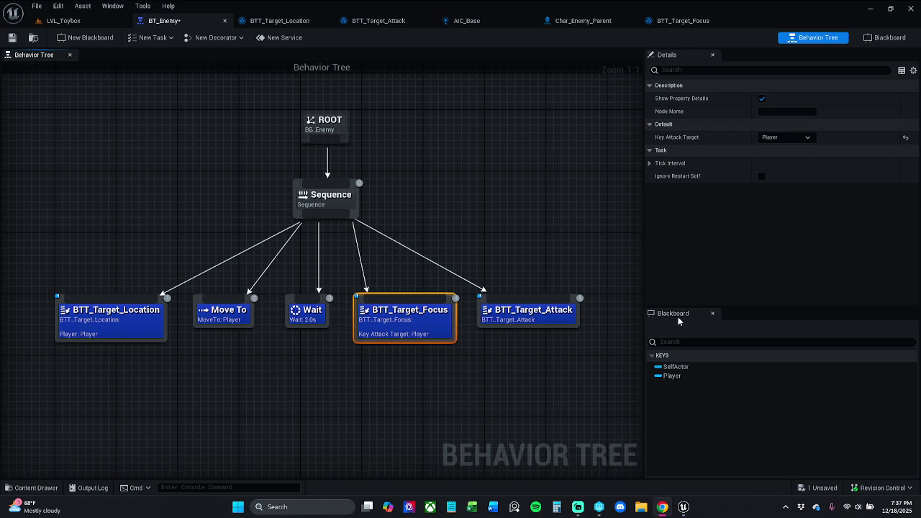
left_click(795, 138)
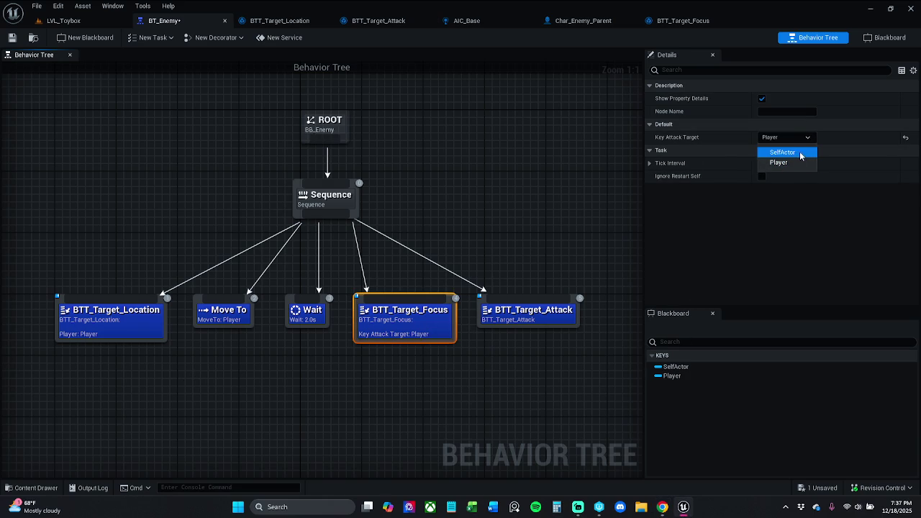
left_click(498, 218)
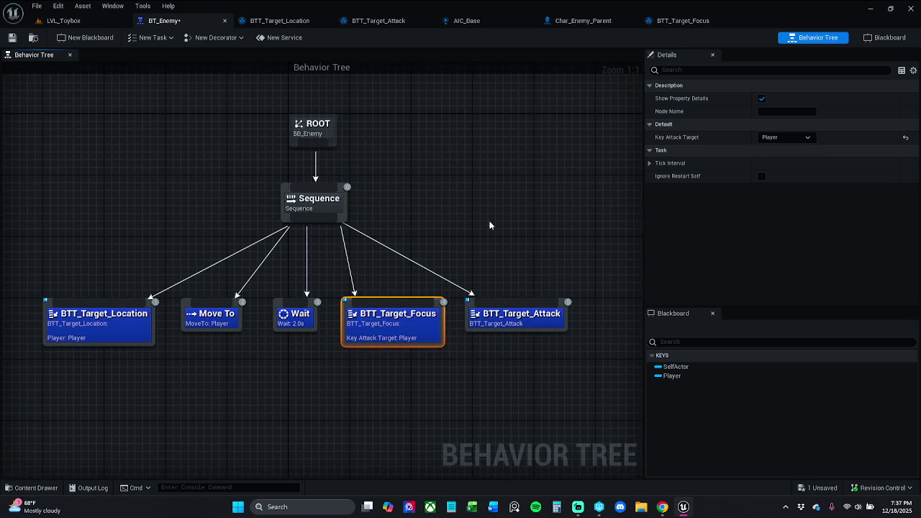
left_click(488, 238)
left_click(396, 310)
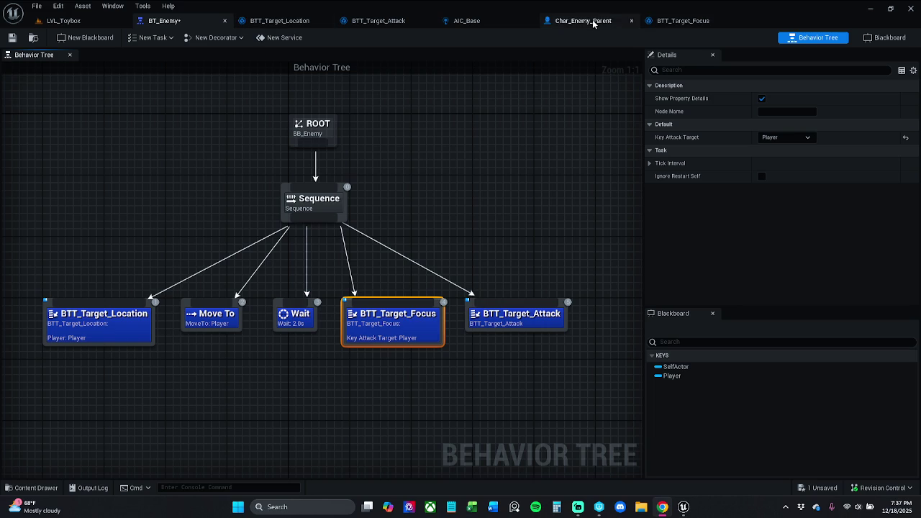
left_click(694, 24)
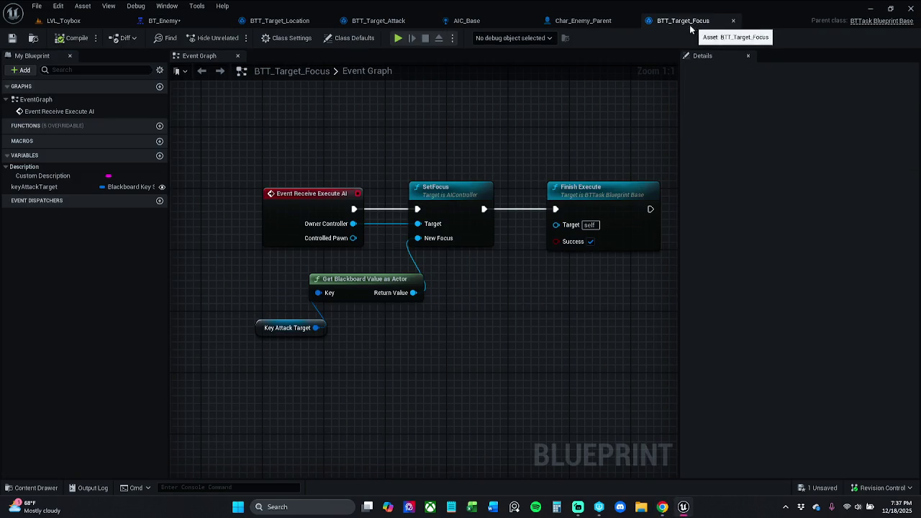
Move the keyAttackTarget variable into a 'Keys' category and save BTT_Target_Focus
left_click(51, 189)
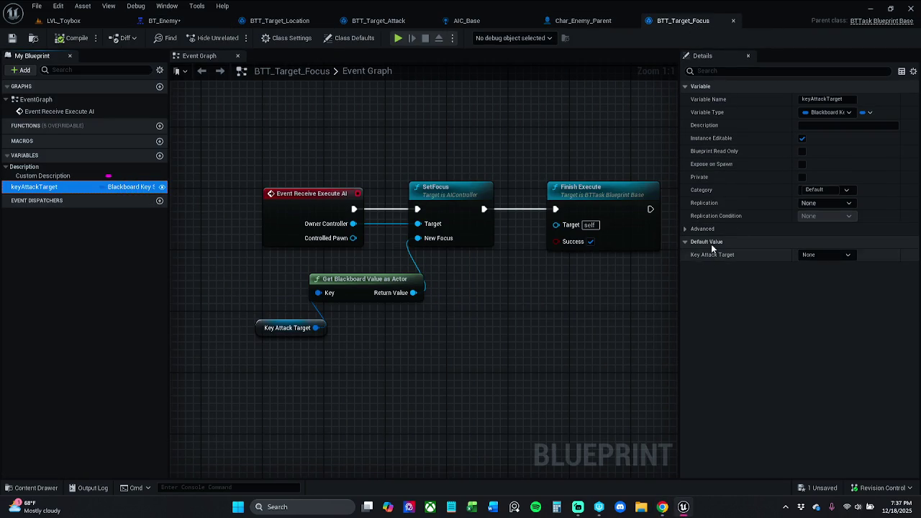
left_click(826, 190)
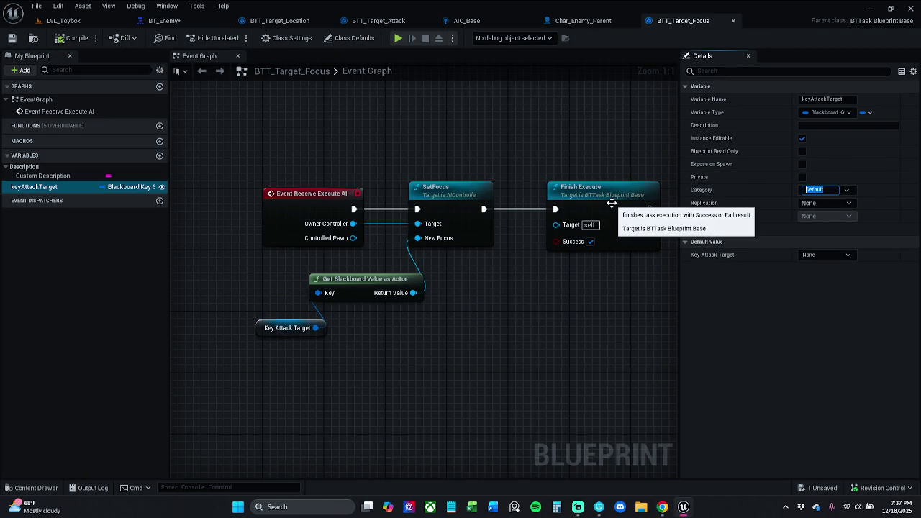
type("keys")
key("Return")
left_click(12, 38)
Save BT_Enemy, look over the BTT_Target_Focus graph, and return to BT_Enemy
left_click(196, 22)
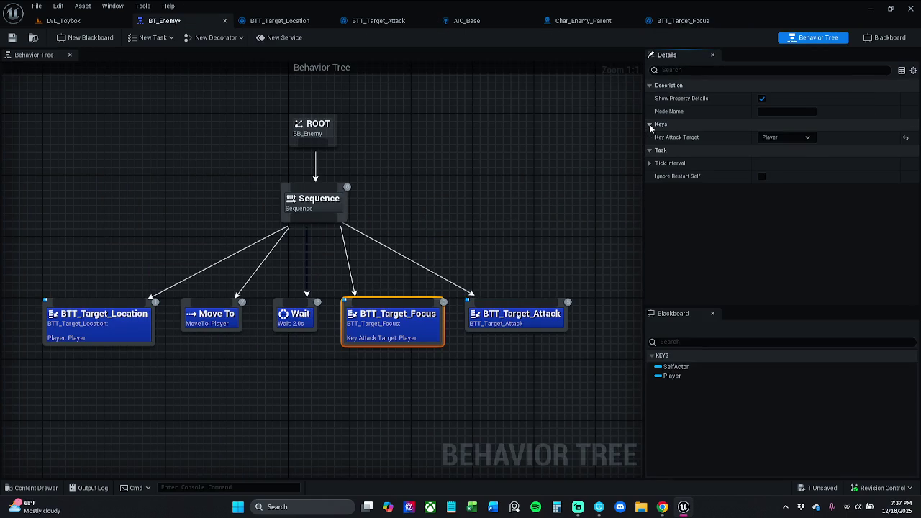
left_click(12, 38)
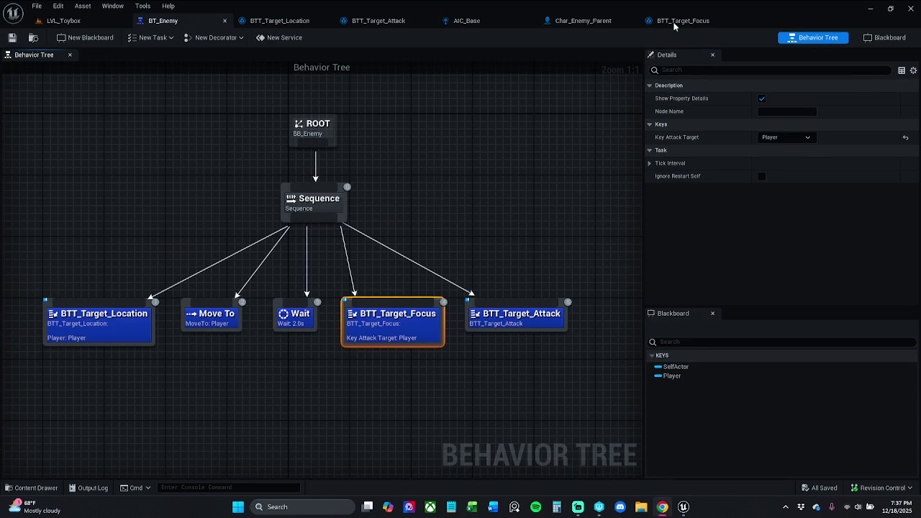
left_click(693, 25)
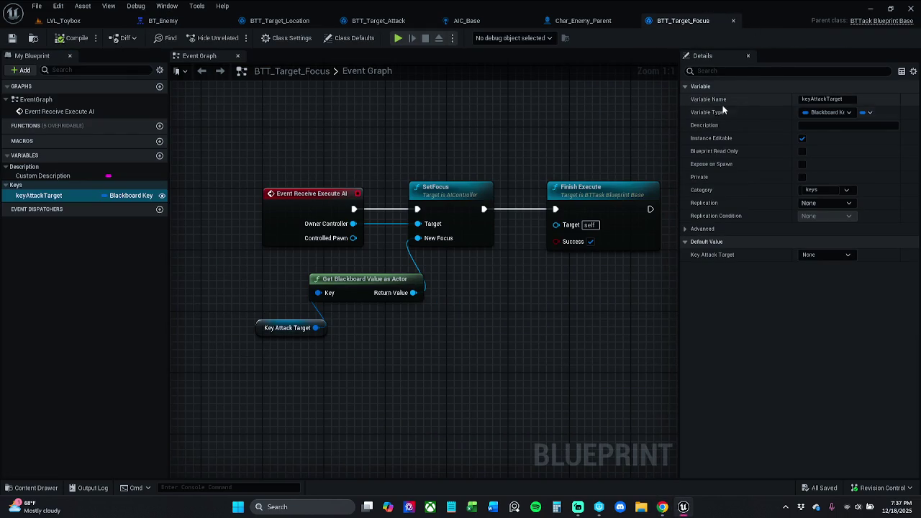
left_click(282, 386)
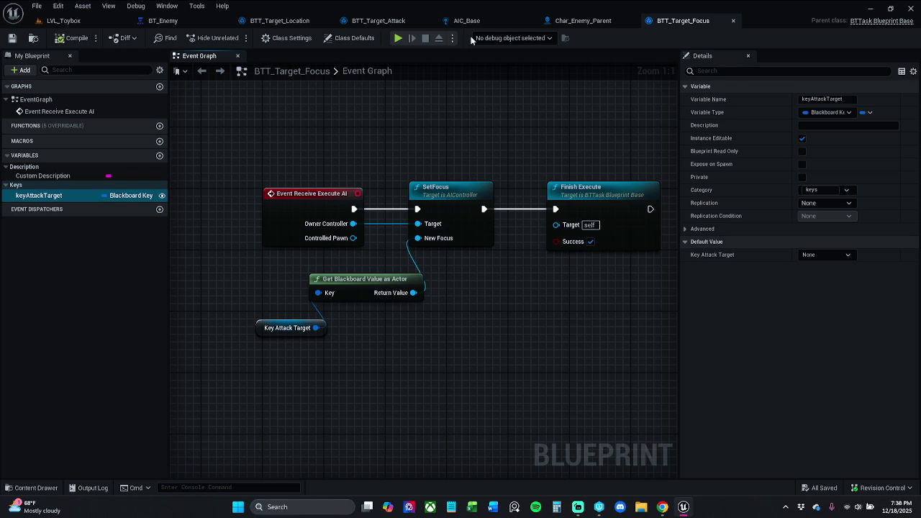
left_click(186, 22)
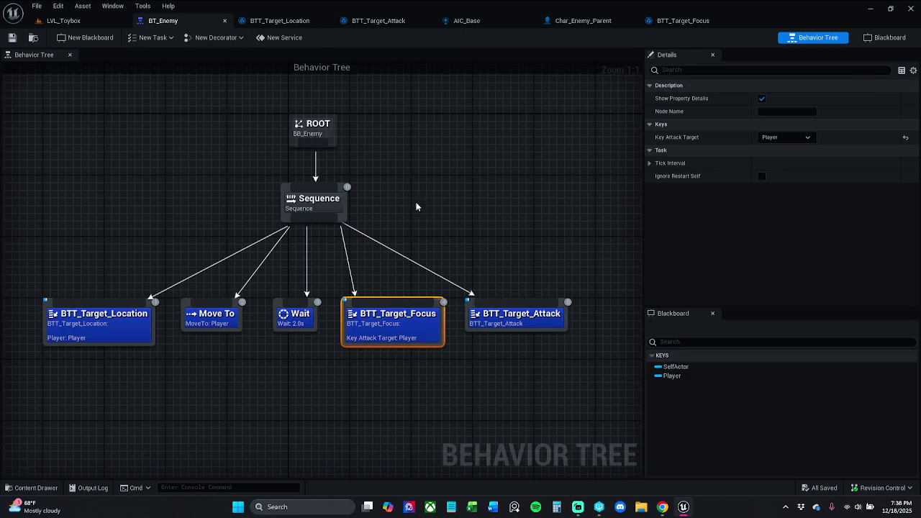
In Char_Enemy_Parent, wire Play Montage's On Interrupted into On Attack End, then compile and save
left_click(113, 331)
left_click(345, 120)
left_click(592, 21)
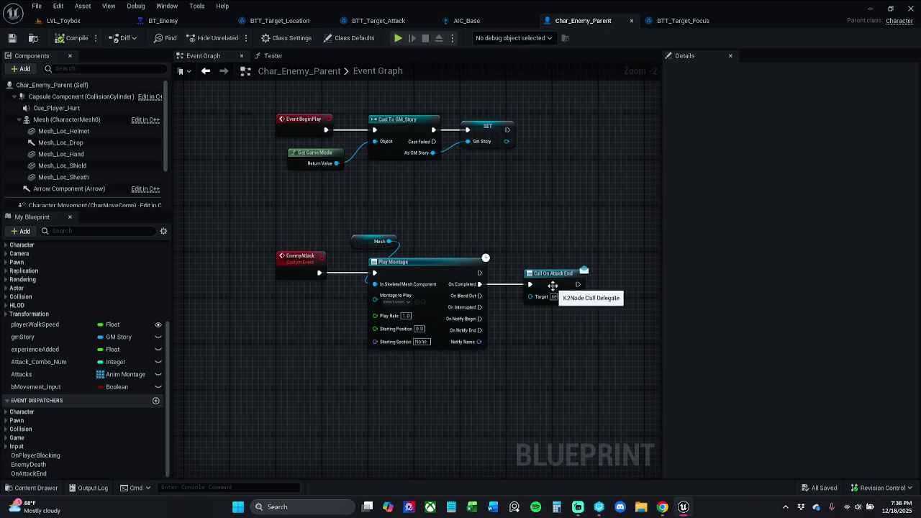
mouse_move(555, 287)
left_mouse_down()
mouse_move(549, 298)
mouse_move(507, 303)
mouse_move(480, 285)
mouse_move(537, 296)
left_mouse_up()
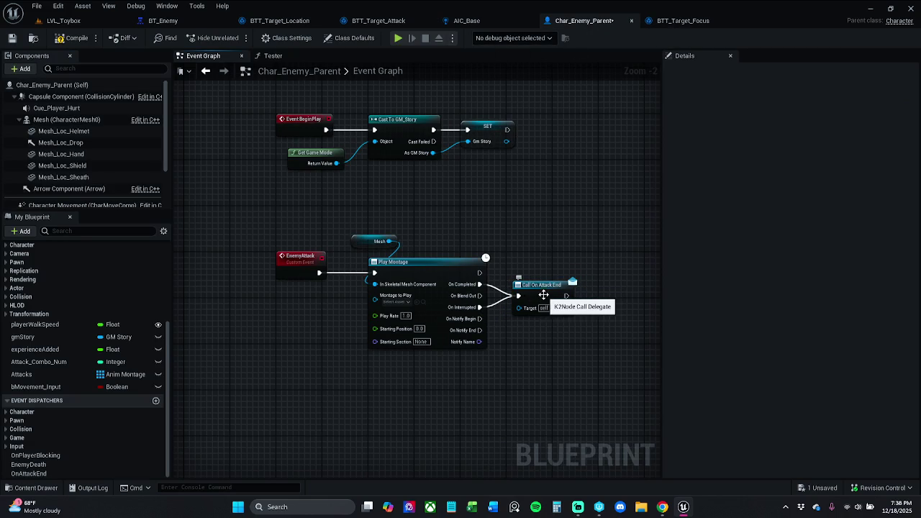
left_click(187, 89)
left_click(59, 40)
left_click(12, 38)
Check the BTT_Target_Focus task, then switch to the AIC_Base blueprint
left_click(680, 22)
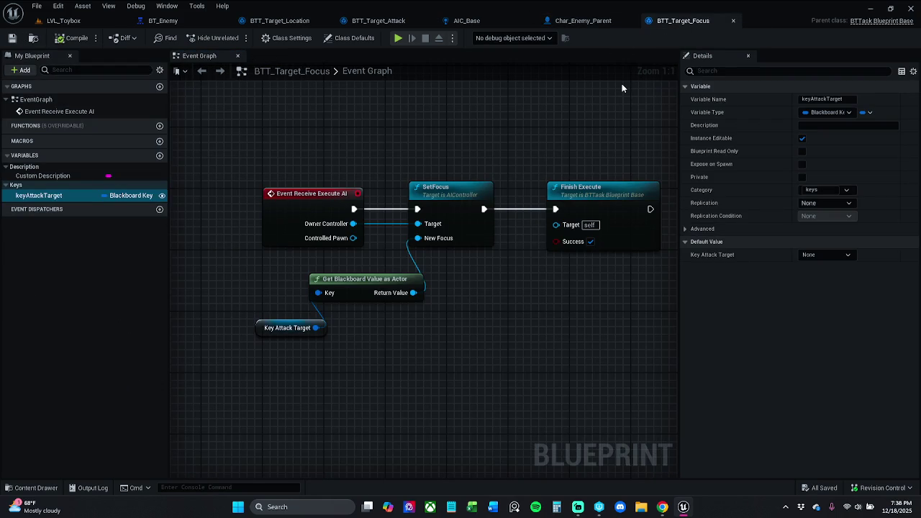
left_click(580, 21)
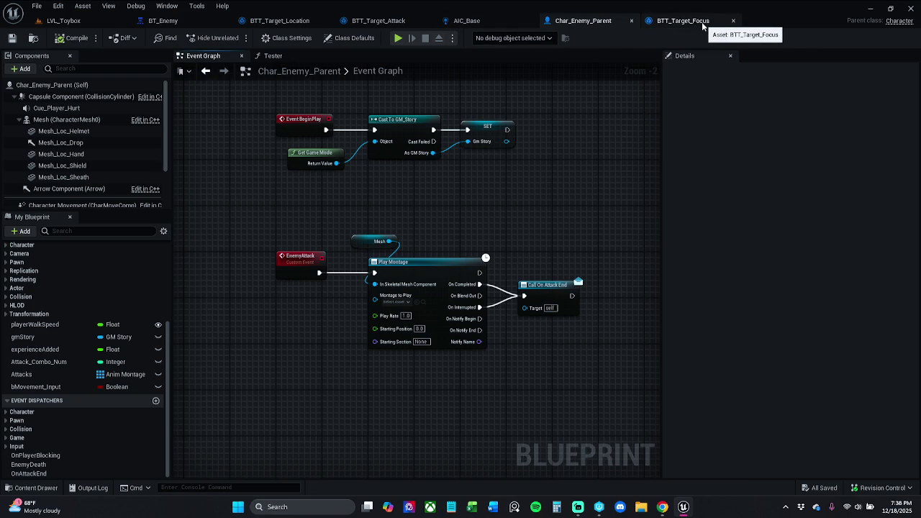
left_click(472, 21)
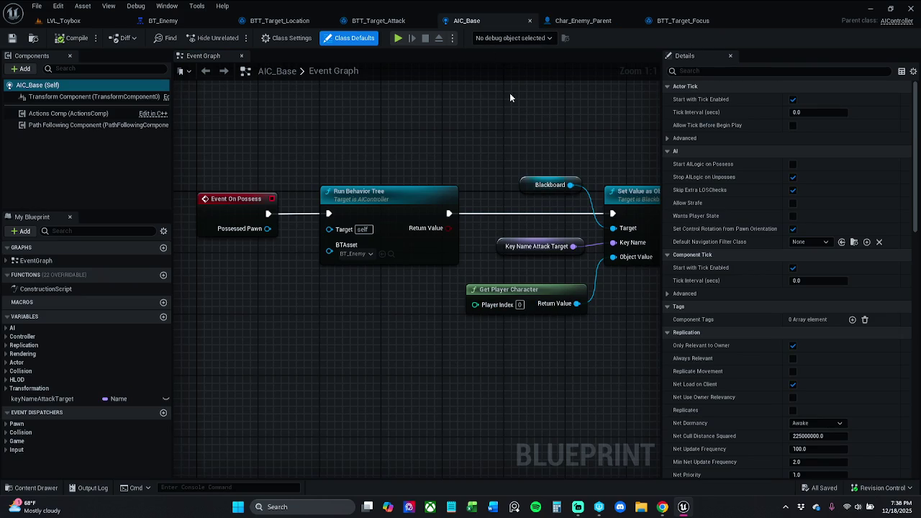
Reorder the asset tabs: AIC_Base to the end, BTT_Target_Focus ahead of Char_Enemy_Parent
scroll(490, 122, "down", 1)
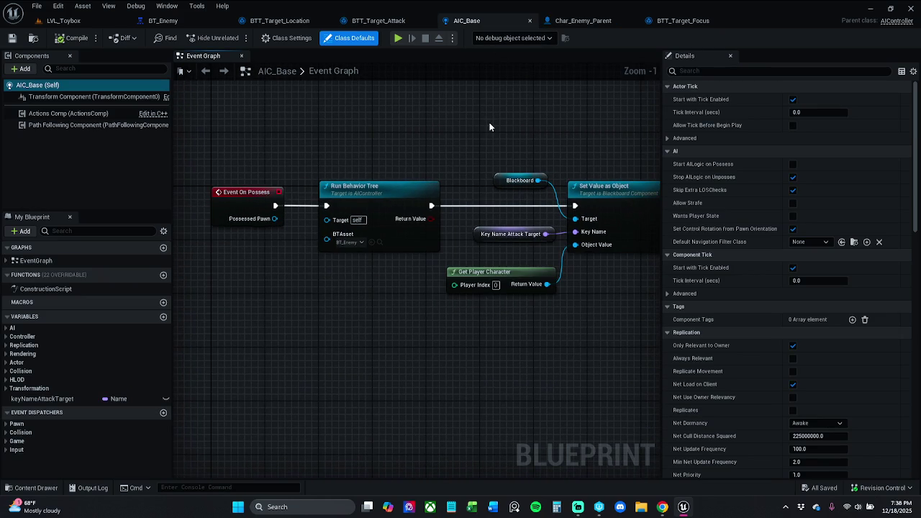
left_click_drag(485, 21, 673, 21)
left_click(469, 26)
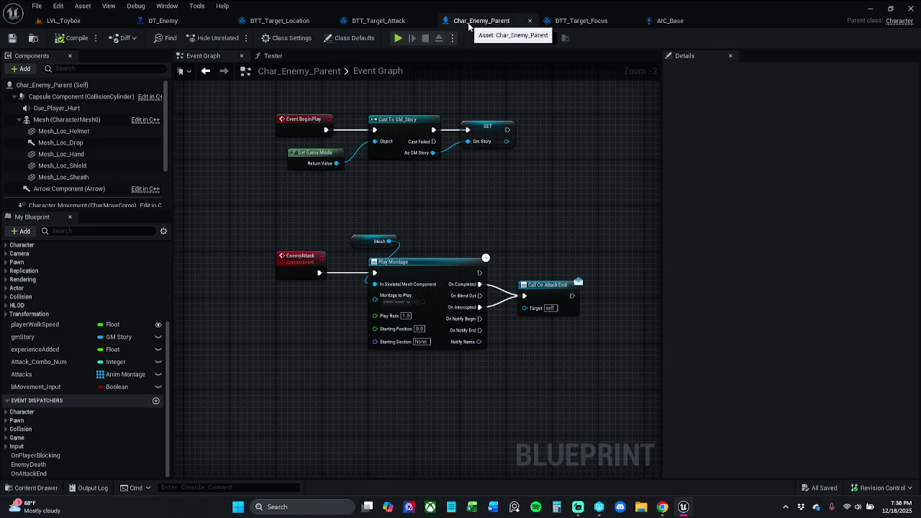
left_click(375, 20)
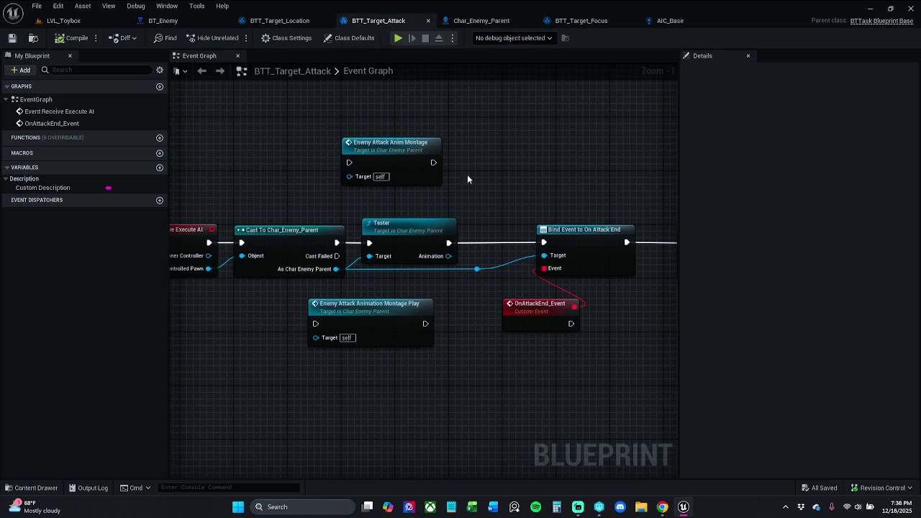
left_click(581, 21)
mouse_move(582, 20)
left_mouse_down()
mouse_move(504, 26)
mouse_move(627, 22)
mouse_move(497, 26)
left_mouse_up()
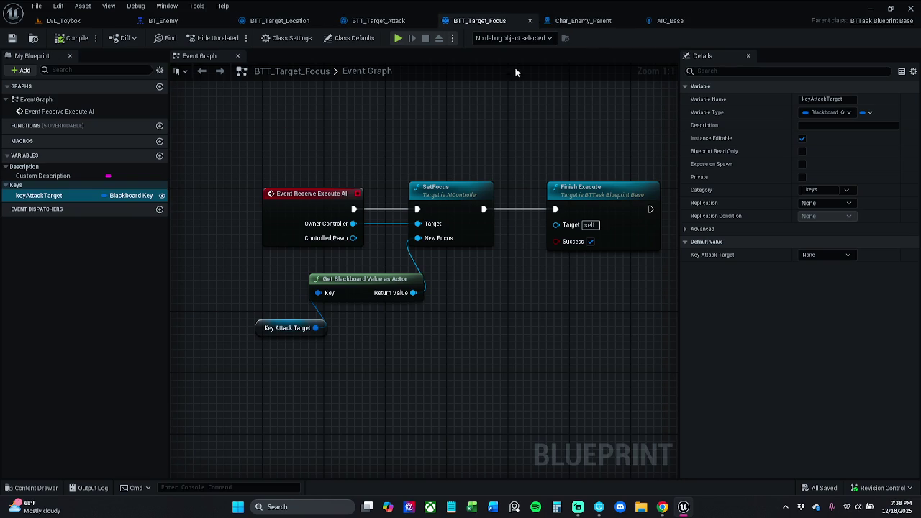
left_click(287, 21)
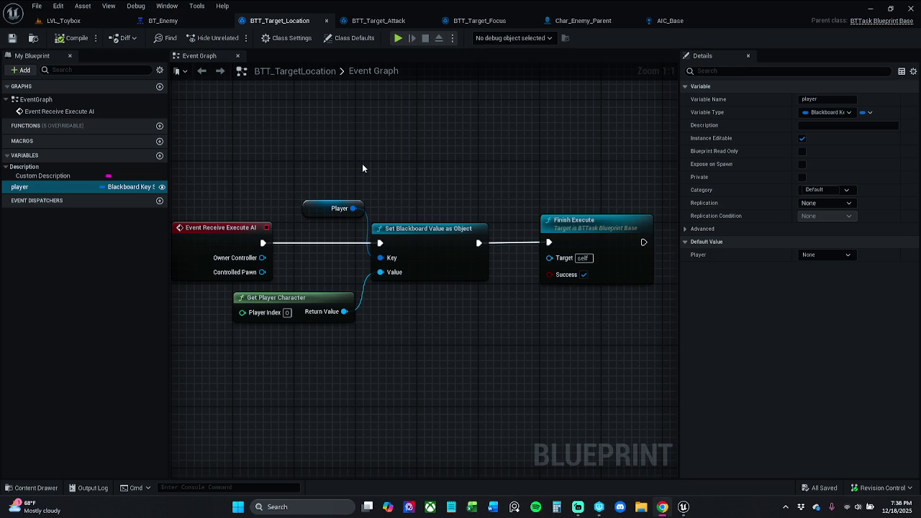
Slide BTT_Target_Attack's reroute knot right along the blue wire and save the task
left_click(380, 20)
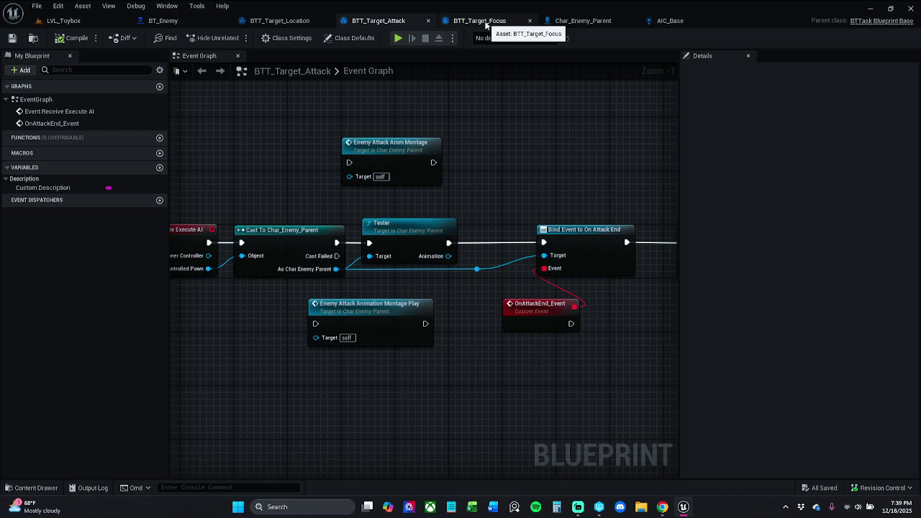
left_click(477, 269)
left_click_drag(483, 270, 508, 269)
left_click(306, 246)
left_click(396, 255)
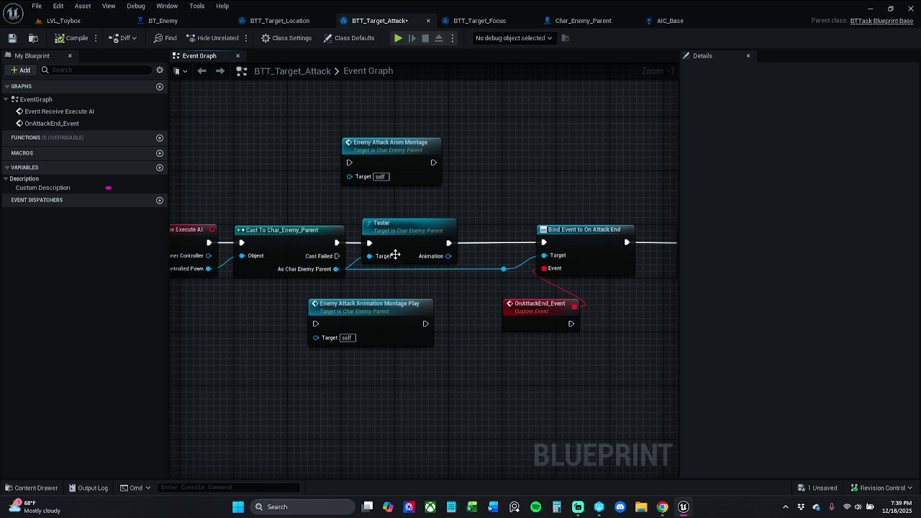
left_click(11, 40)
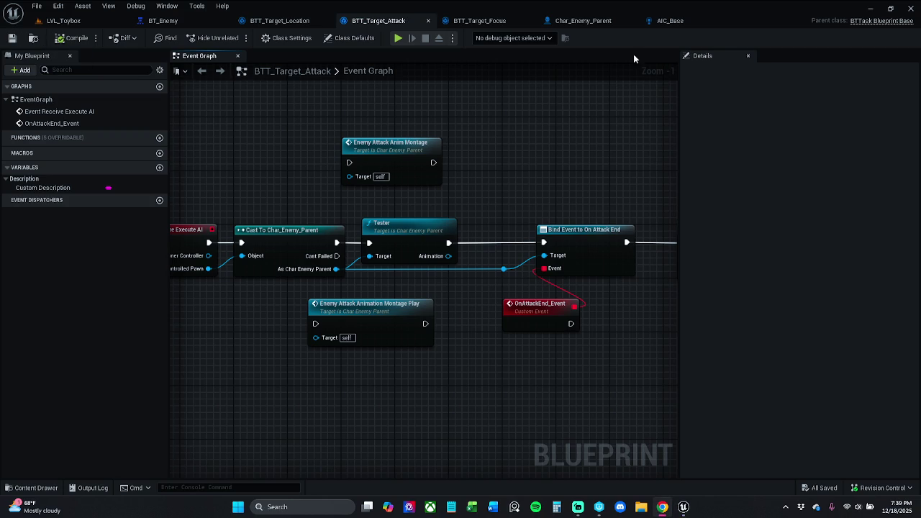
left_click(576, 20)
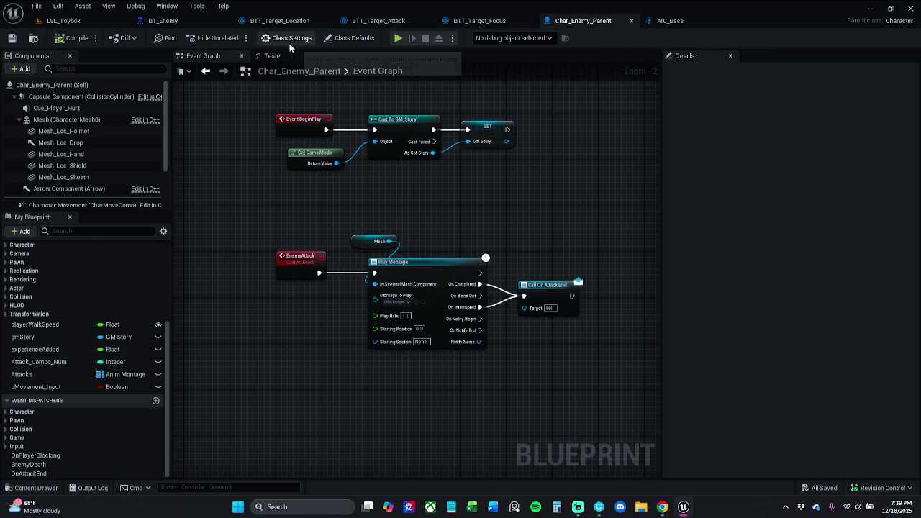
Look up Use Controller Desired Rotation in Char_Enemy_Parent's class defaults, leaving it unchecked
left_click(97, 85)
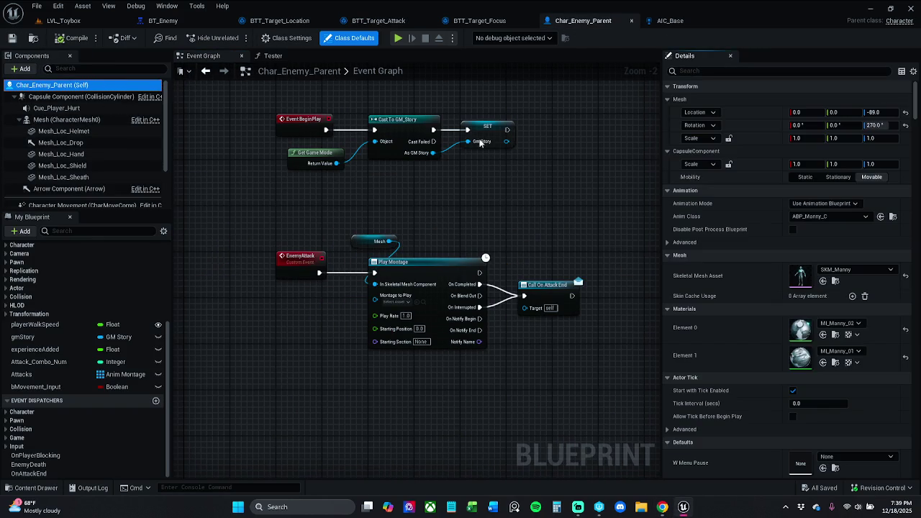
left_click(746, 71)
type("et")
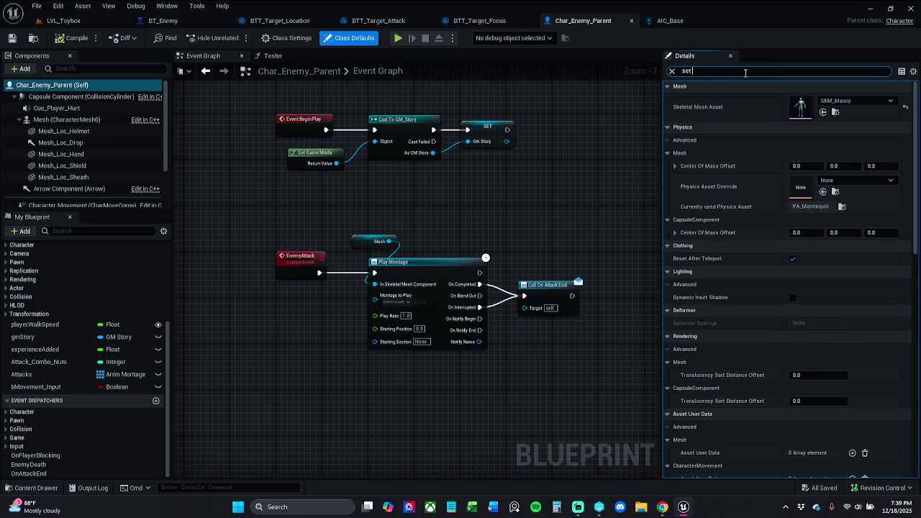
type(" des")
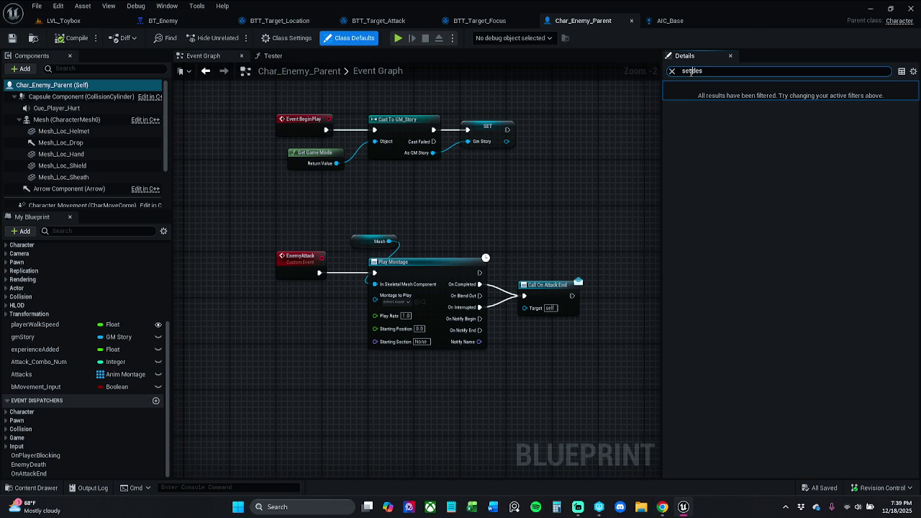
type("use")
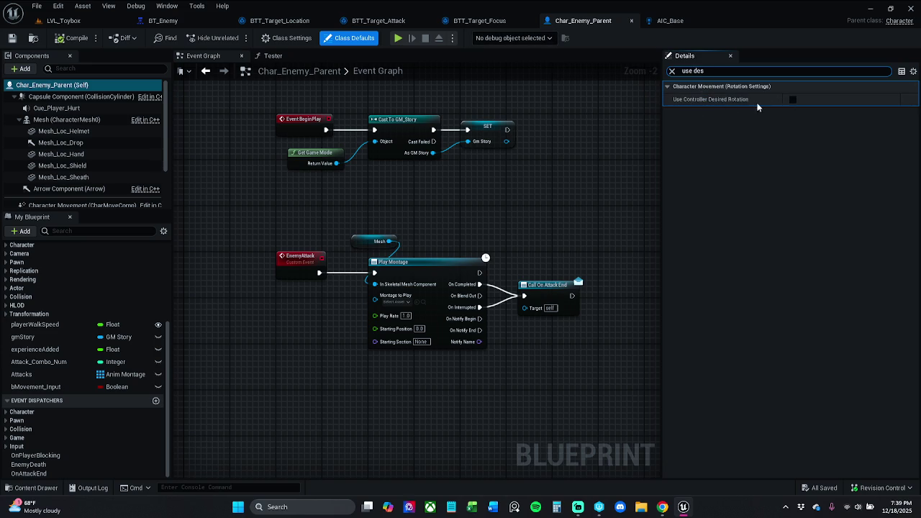
left_click(64, 20)
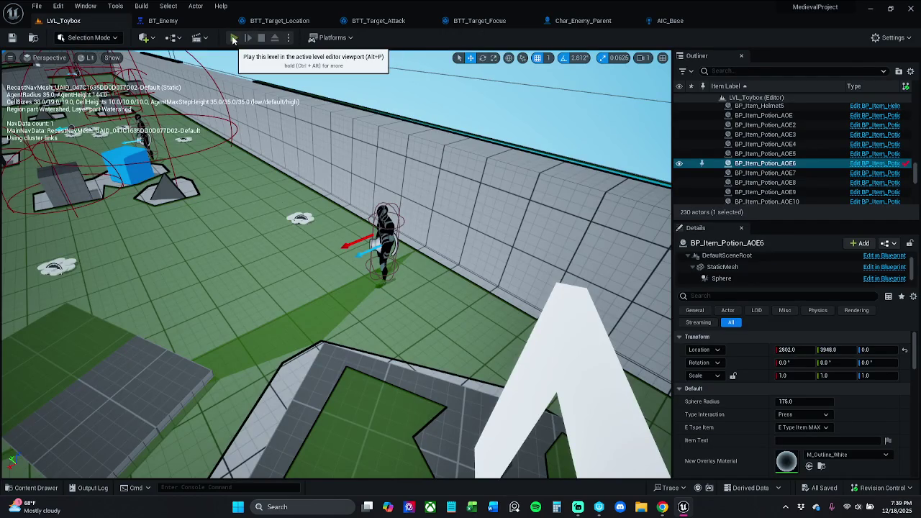
After a play-test, enable Use Controller Desired Rotation on Char_Enemy_Parent, save, and clear the search
left_click(233, 39)
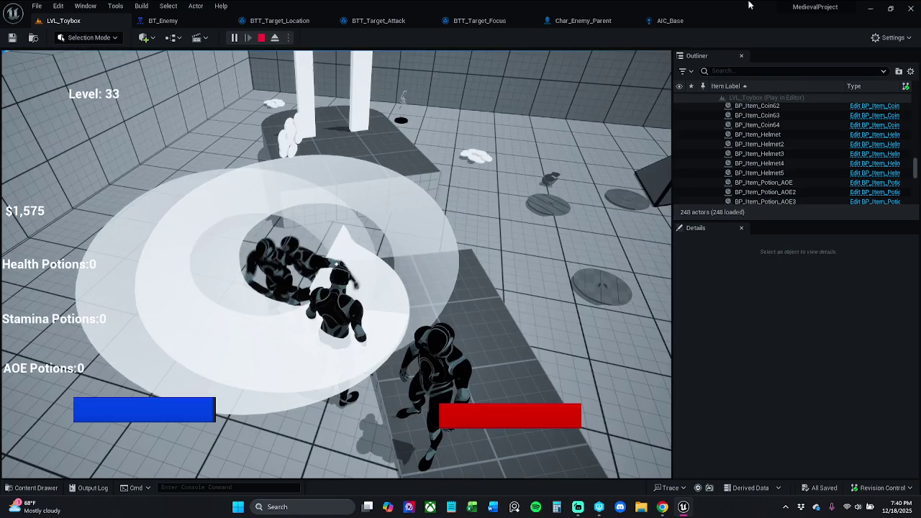
key("Escape")
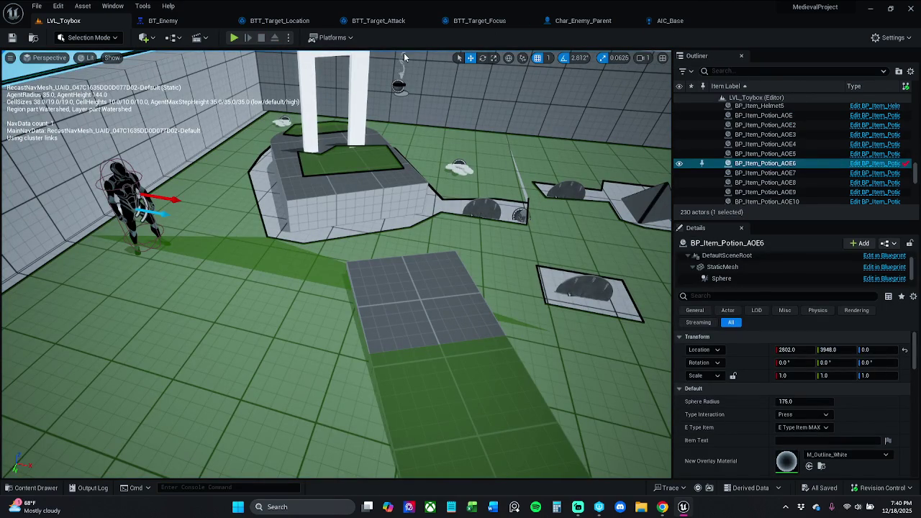
left_click(584, 20)
left_click(793, 100)
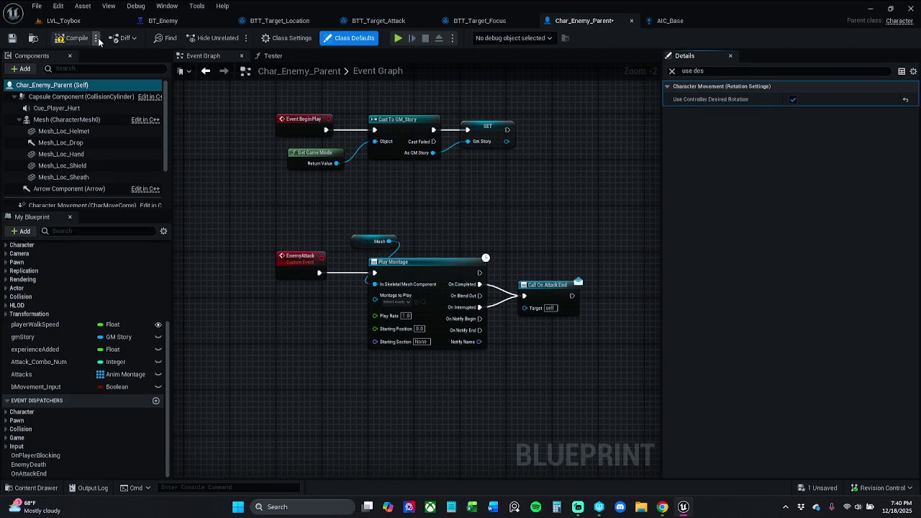
left_click(13, 38)
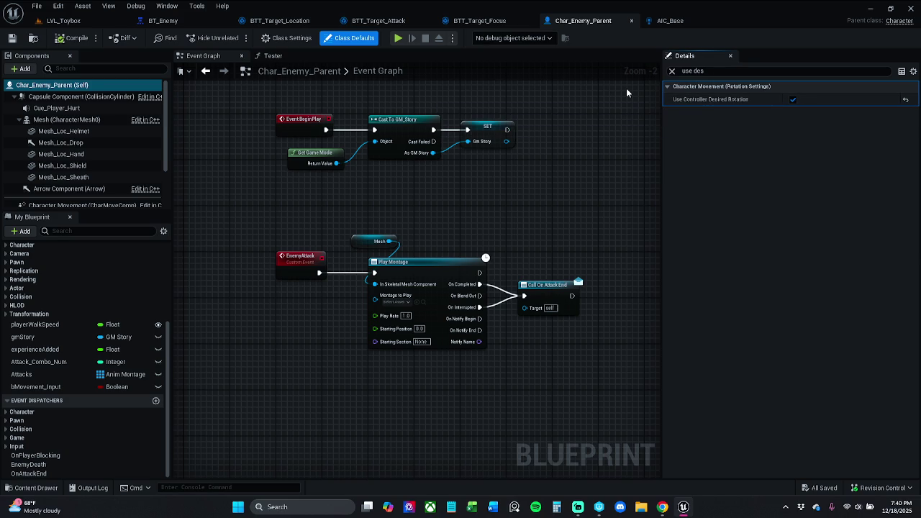
left_click(673, 72)
Play-test LVL_Toybox again with desired rotation enabled, then return to Char_Enemy_Parent
left_click(64, 20)
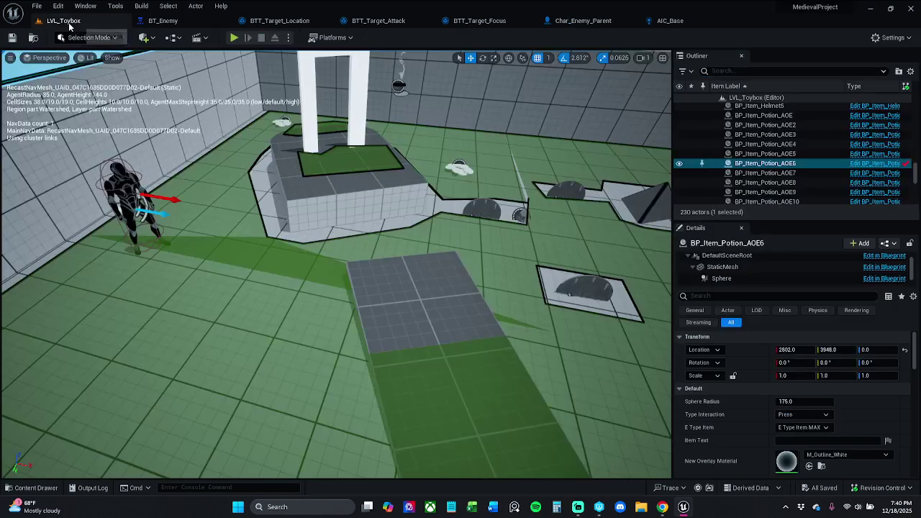
left_click(236, 39)
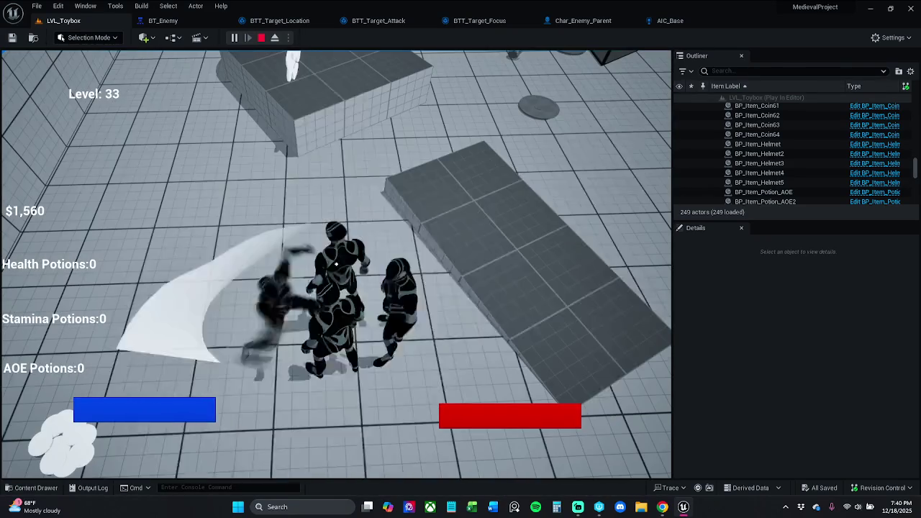
key("Escape")
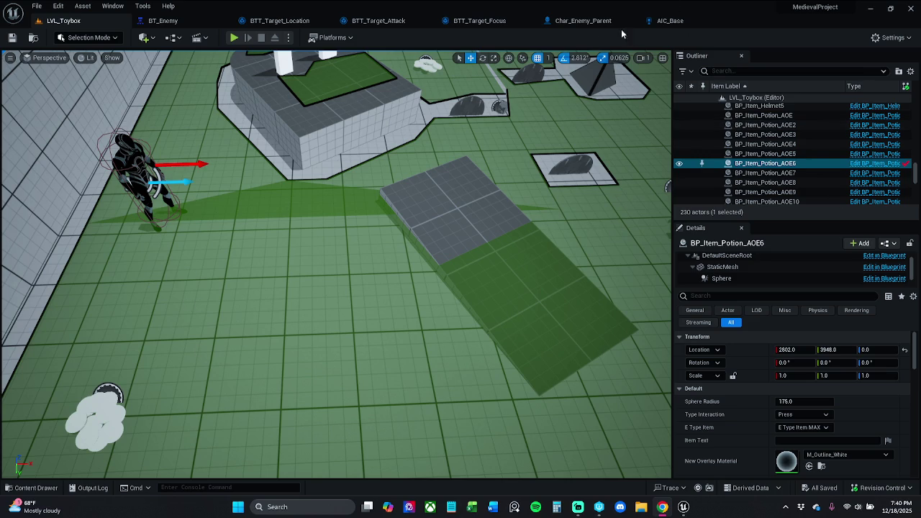
left_click(584, 23)
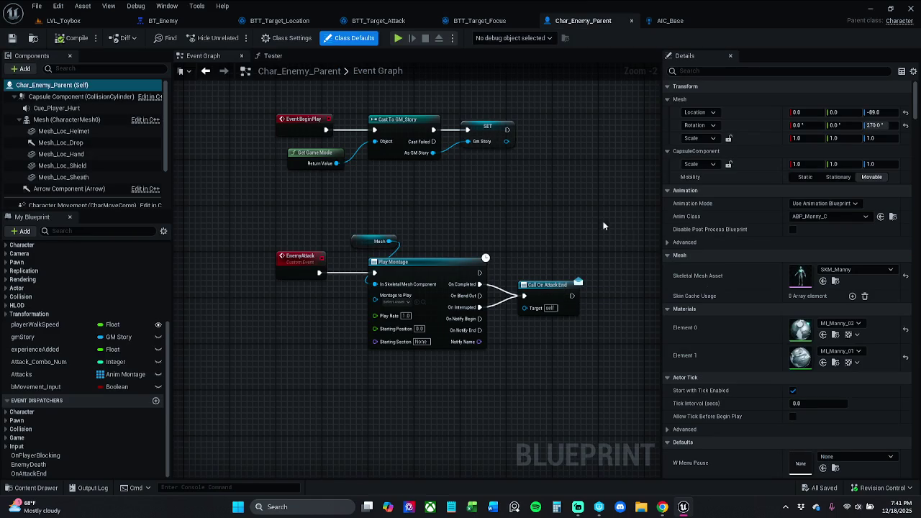
Filter Char_Enemy_Parent's details for rotation and turn off Orient Rotation to Movement
left_click(803, 70)
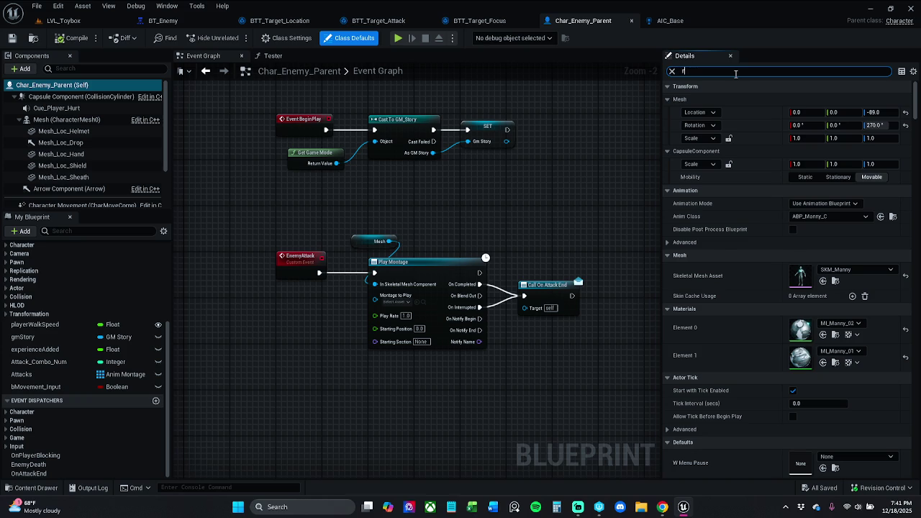
type("otation")
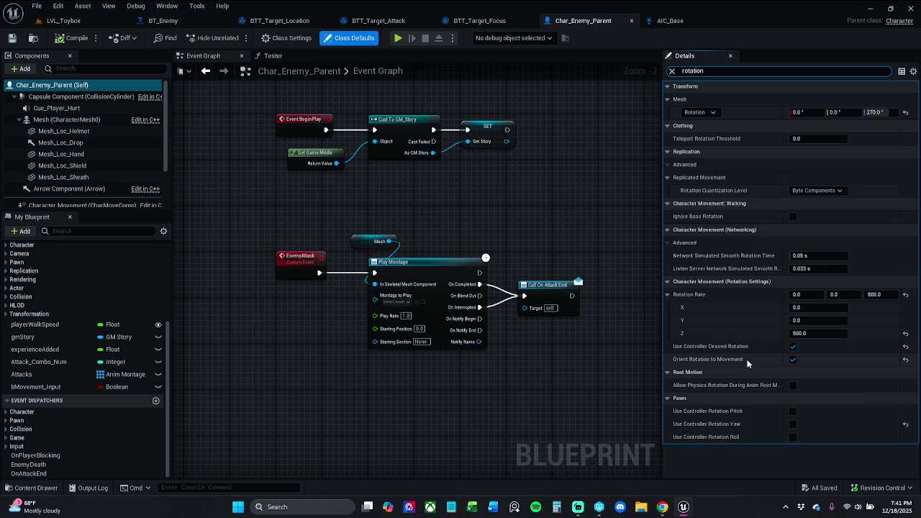
left_click(795, 362)
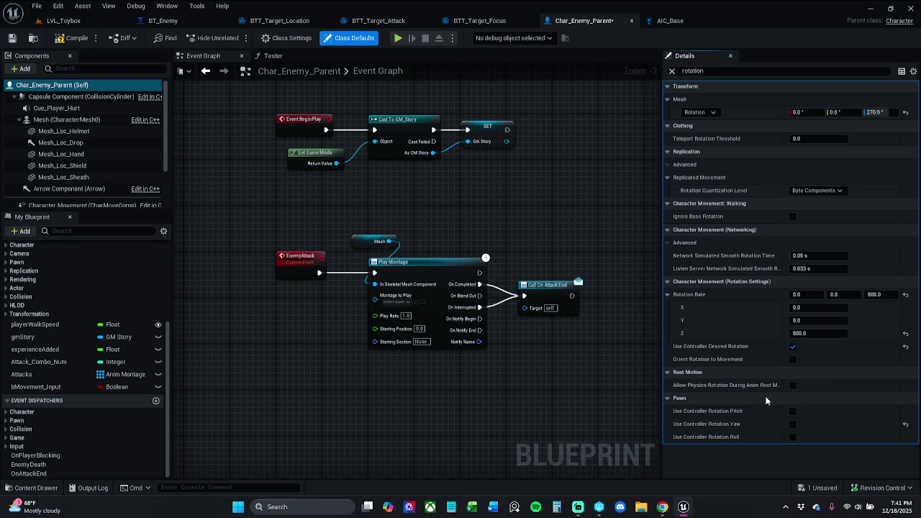
left_click(63, 20)
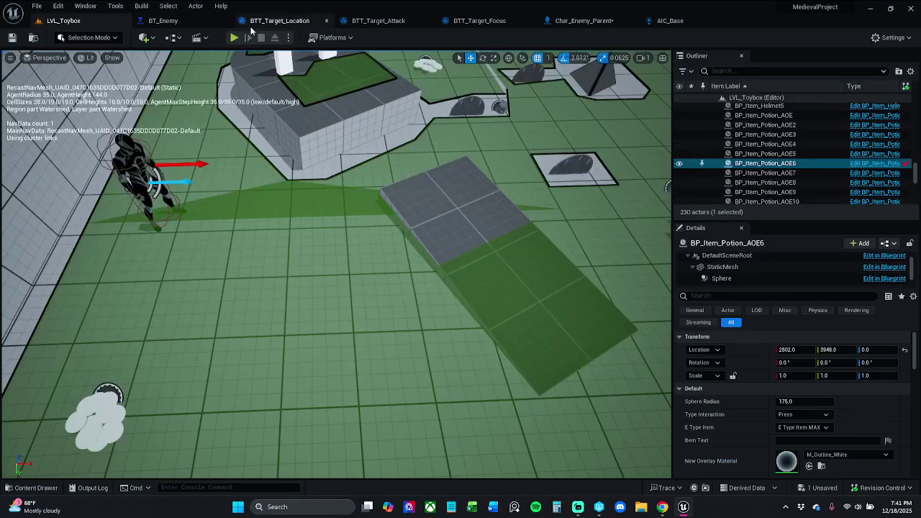
Play-test by attacking the enemies three times and running across the level, then stop
left_click(233, 39)
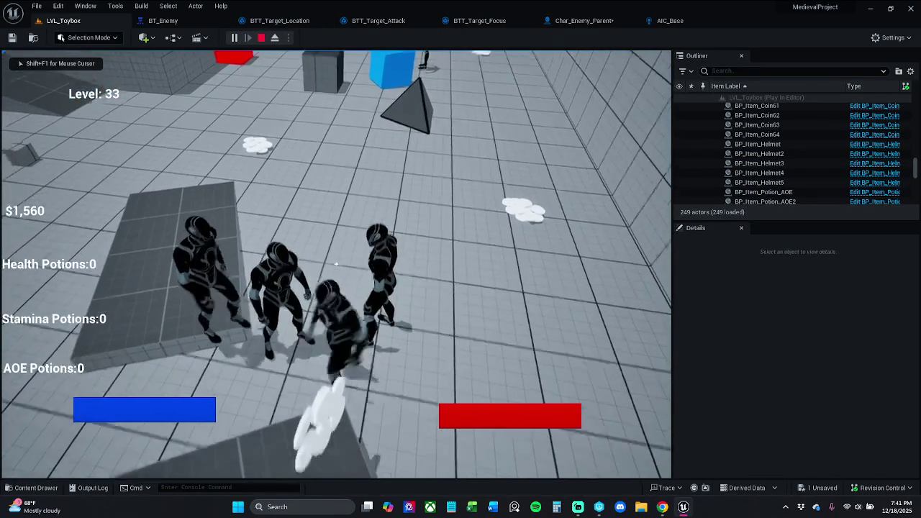
left_click(335, 264)
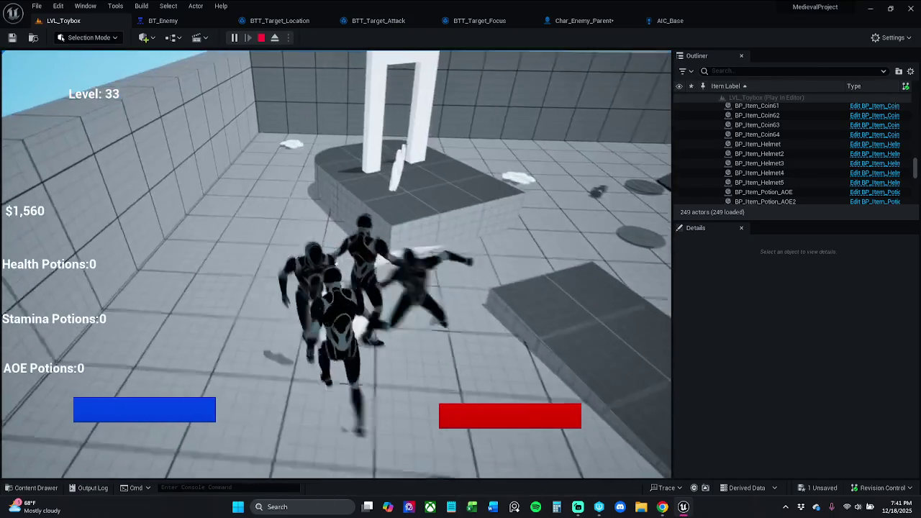
left_click(335, 264)
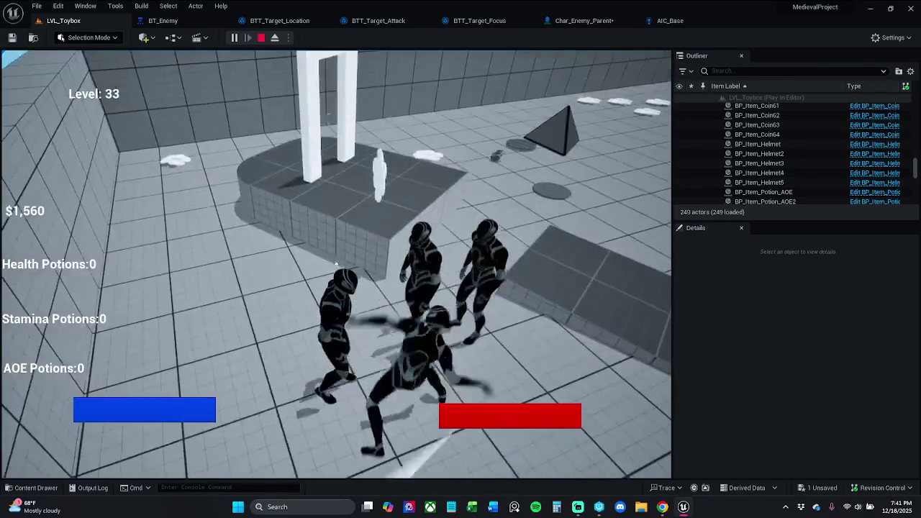
left_click(335, 264)
key("w")
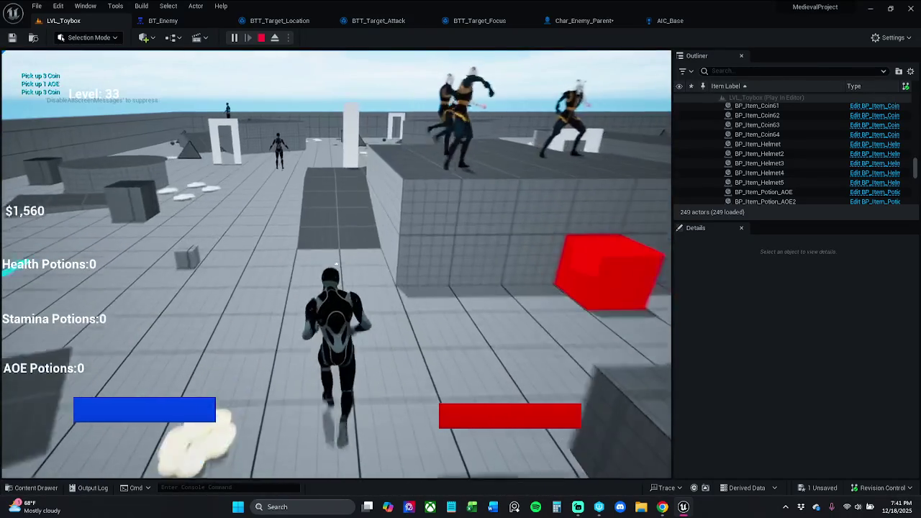
key("w")
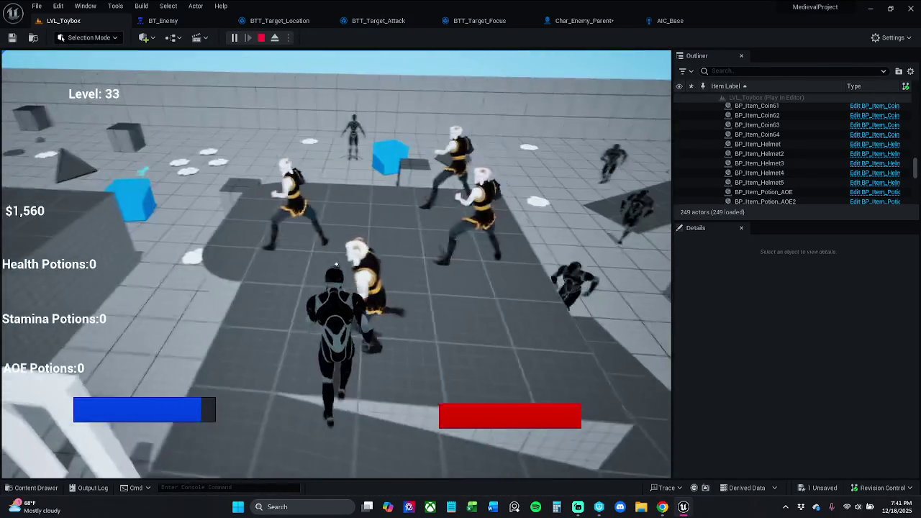
key("w")
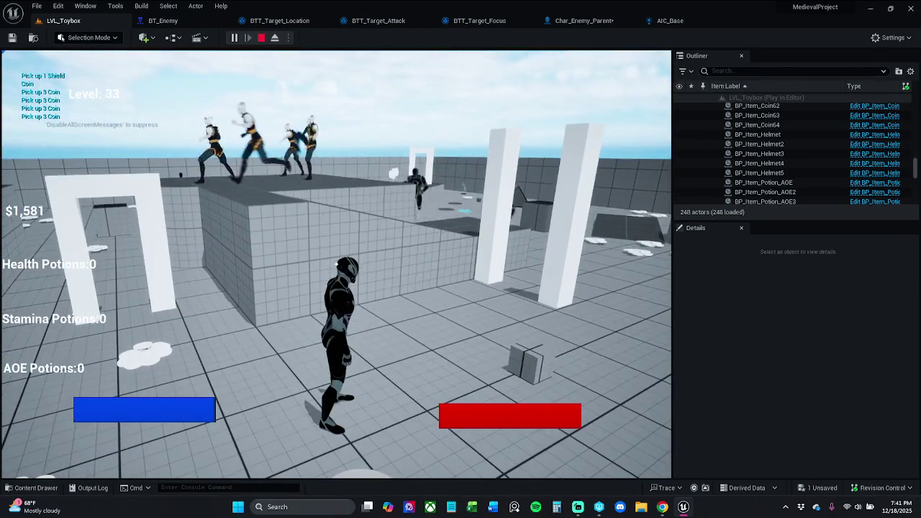
key("Escape")
left_click(582, 20)
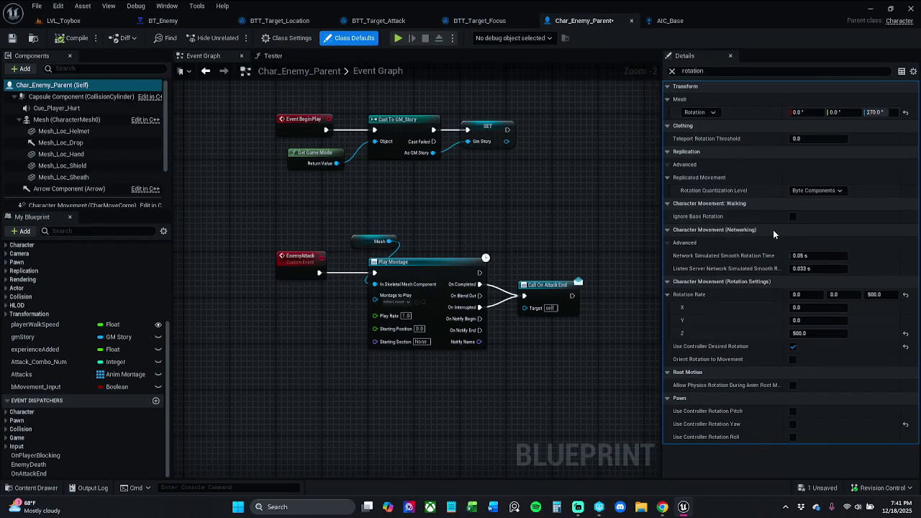
Toggle the rotation checkboxes, filter the Outliner by 'enemy' and open Char_Enemy_Parent
left_click(793, 359)
left_click(793, 346)
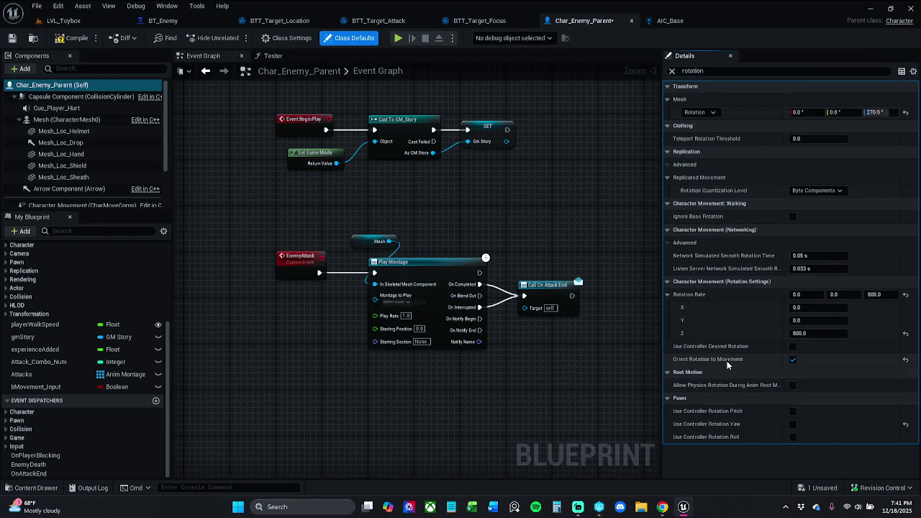
left_click(70, 21)
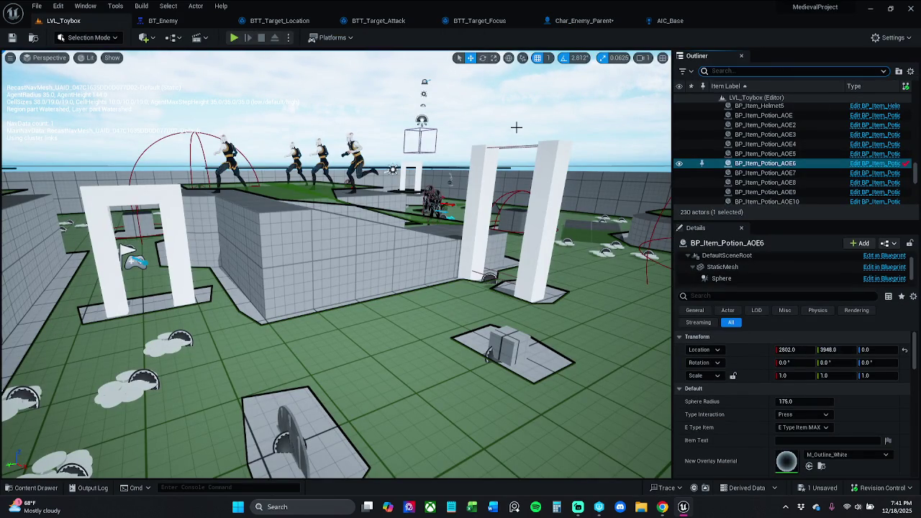
type("enemy")
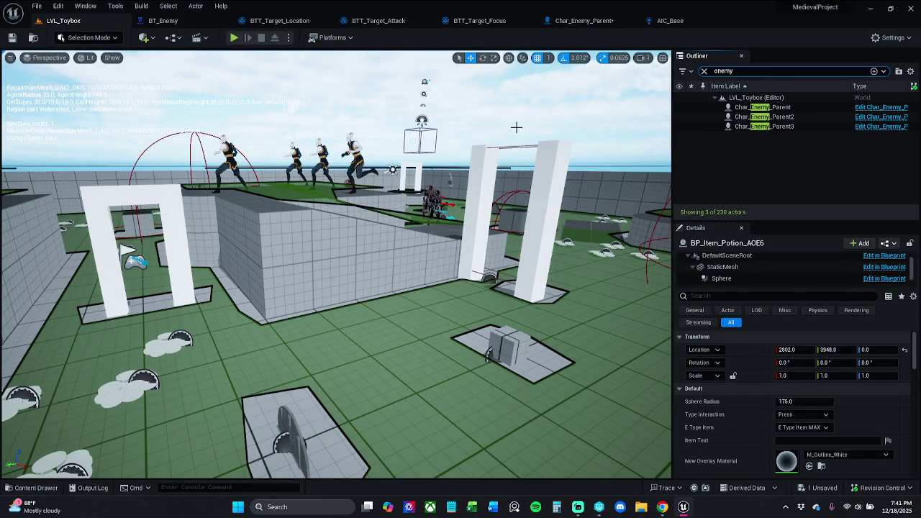
left_click(880, 107)
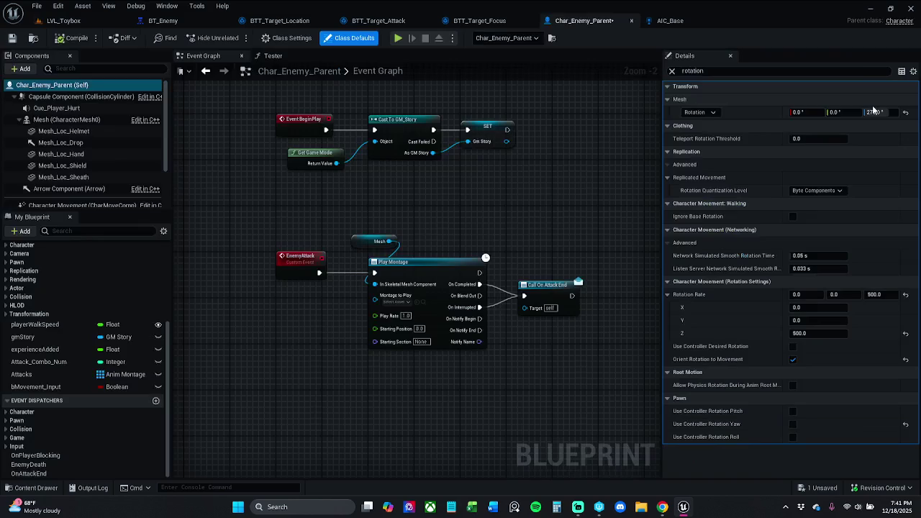
Clear the blueprint's debug object selection and return to Char_Enemy_Parent
left_click(522, 38)
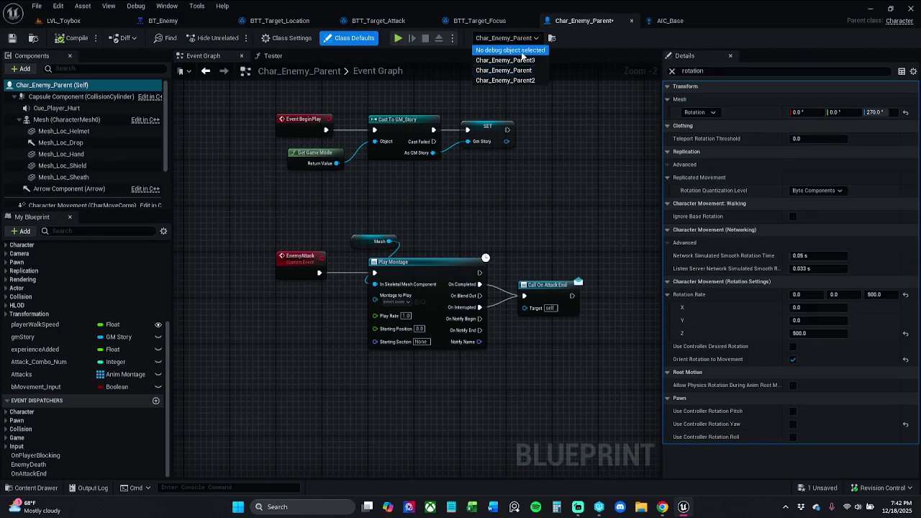
left_click(522, 50)
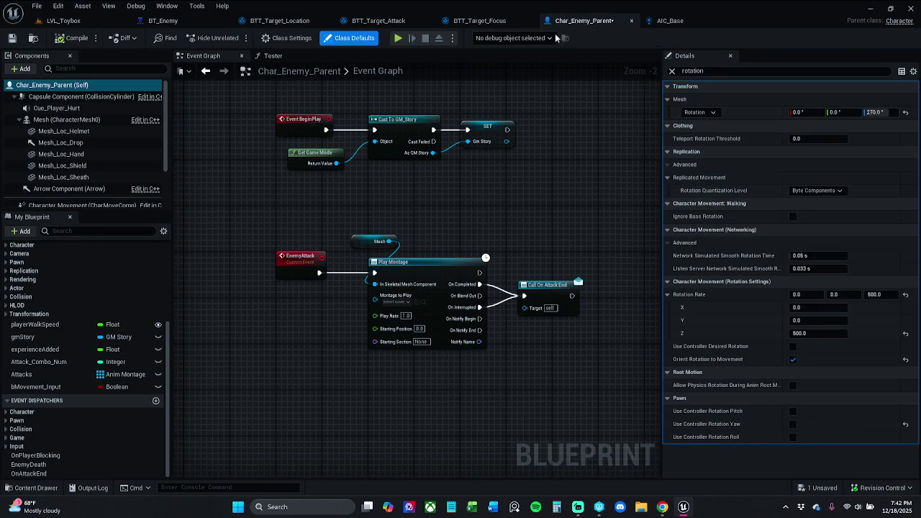
left_click(72, 21)
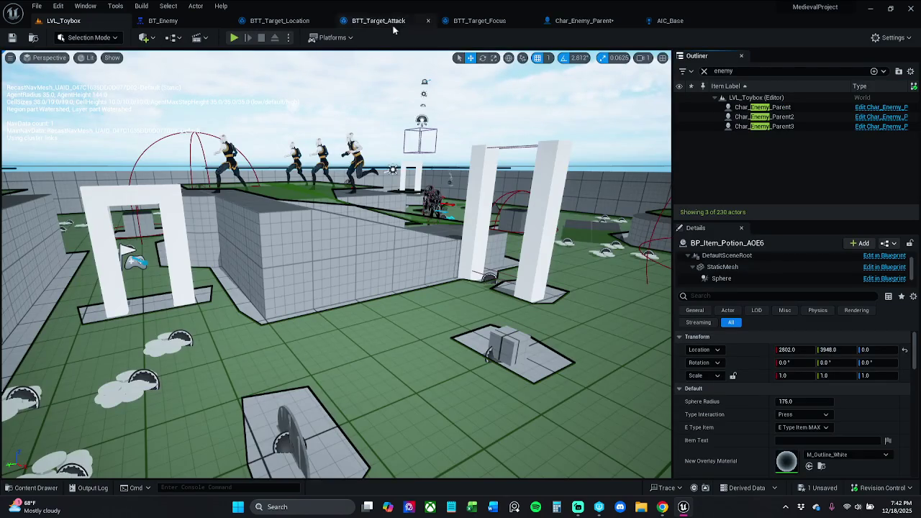
left_click(586, 23)
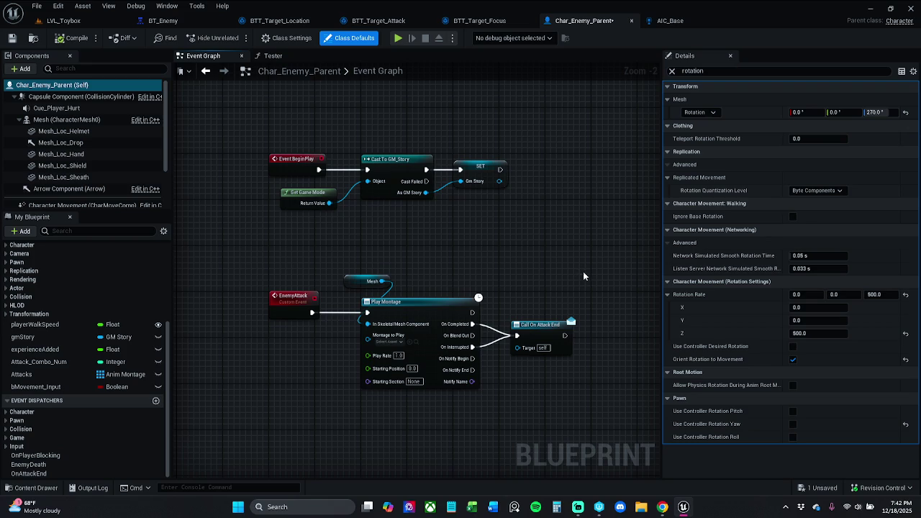
Turn Use Controller Desired Rotation on and Orient Rotation to Movement off, then return to the level
left_click(793, 348)
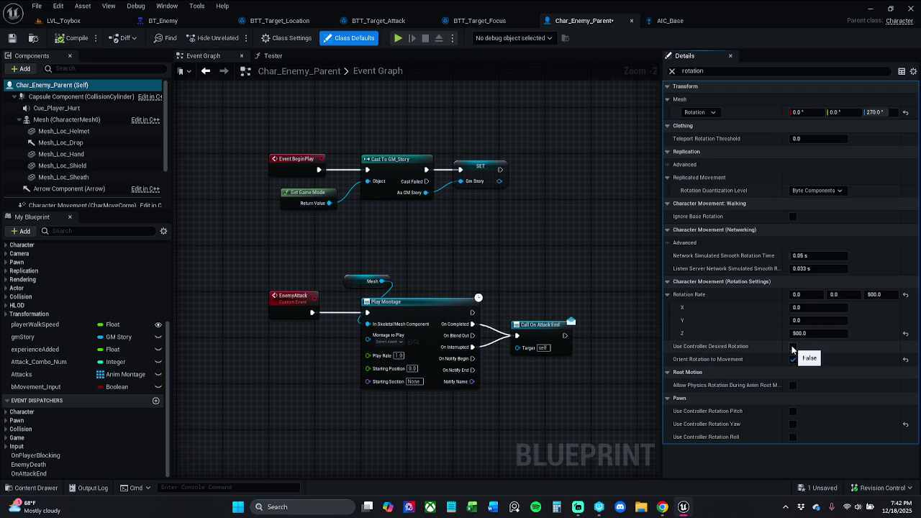
left_click(794, 360)
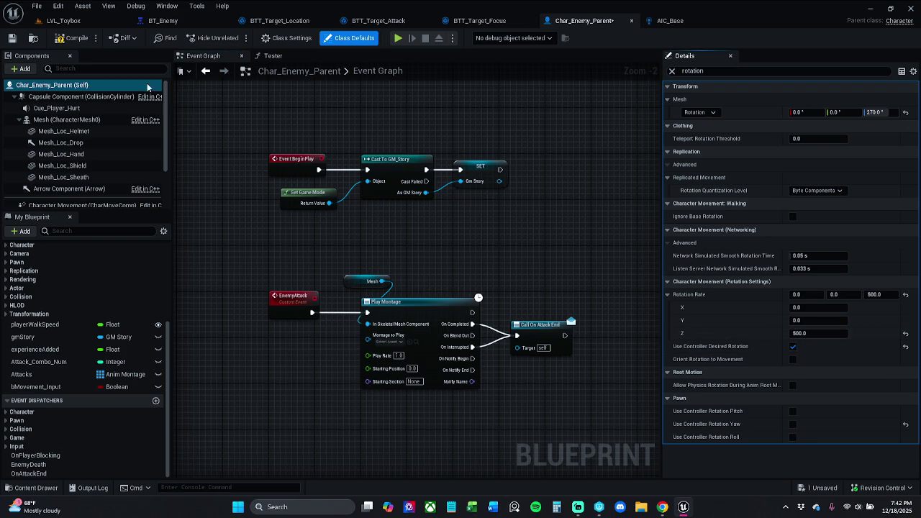
left_click(72, 38)
left_click(63, 20)
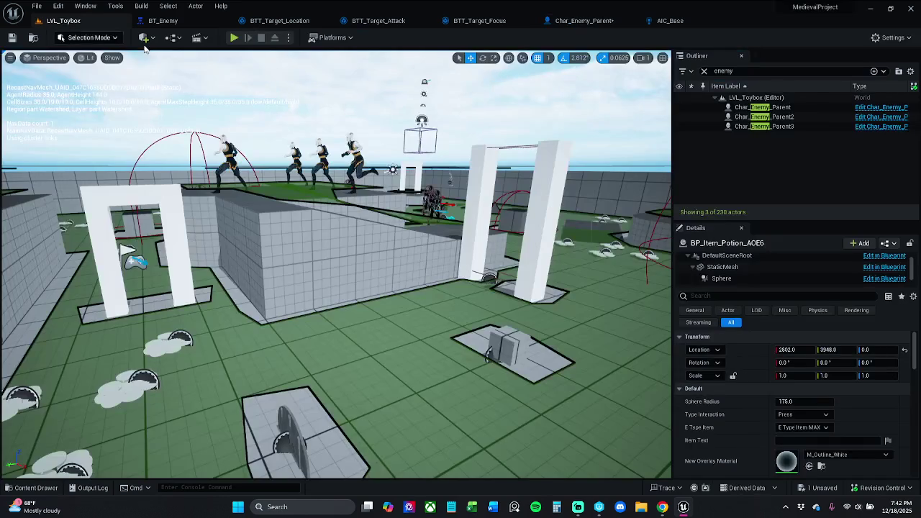
Play-test the level, running and dashing the character toward the enemies
left_click(242, 43)
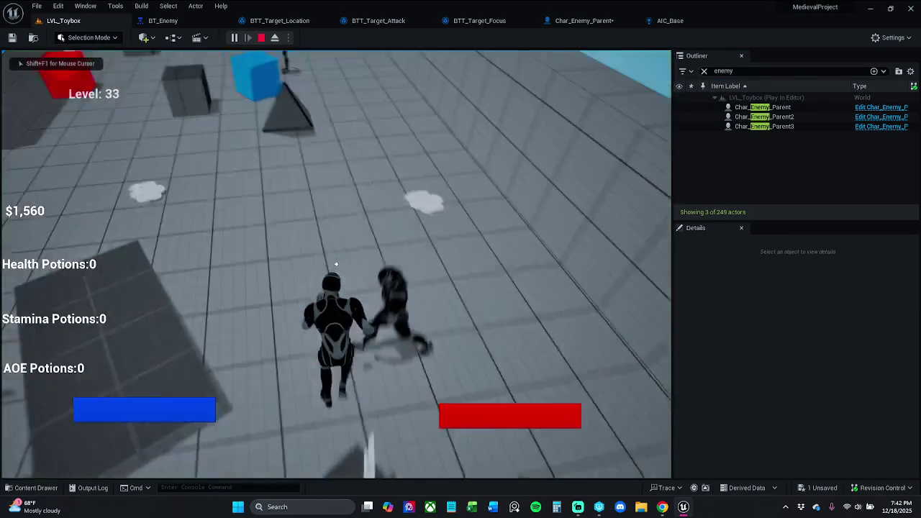
key("w")
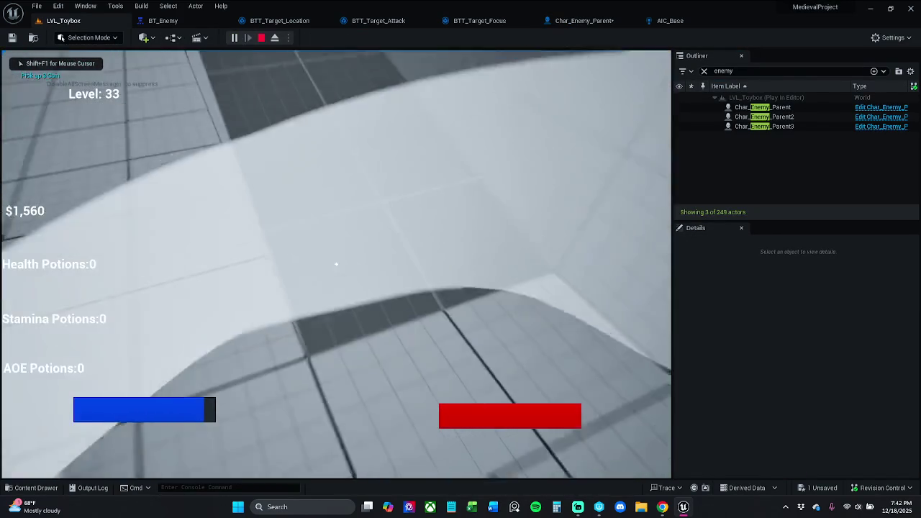
key("w")
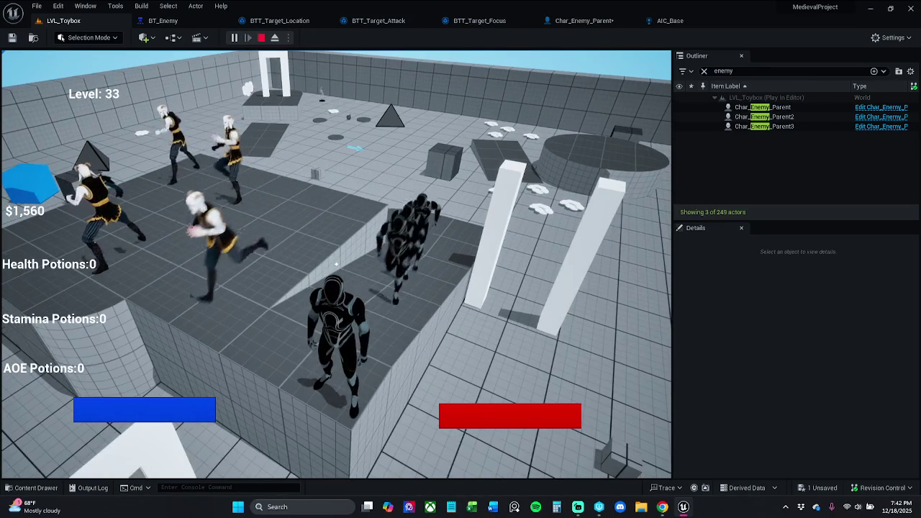
key("space")
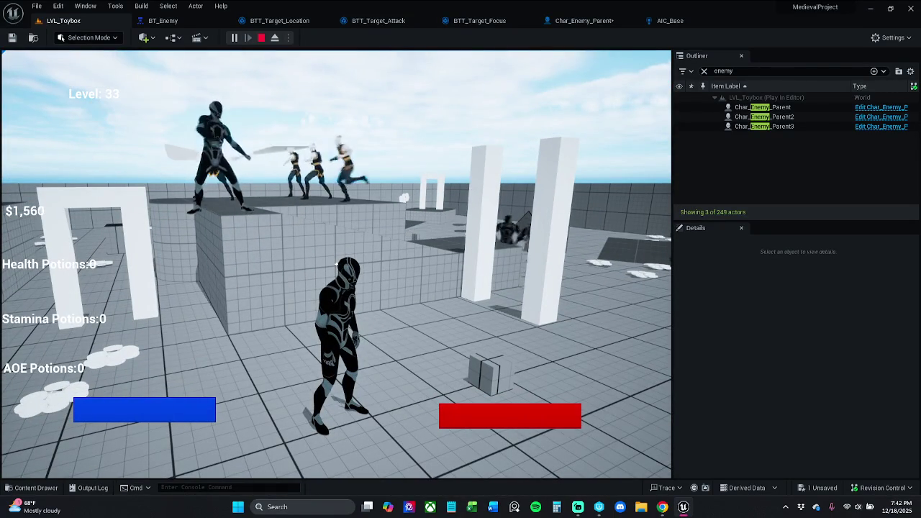
key("Escape")
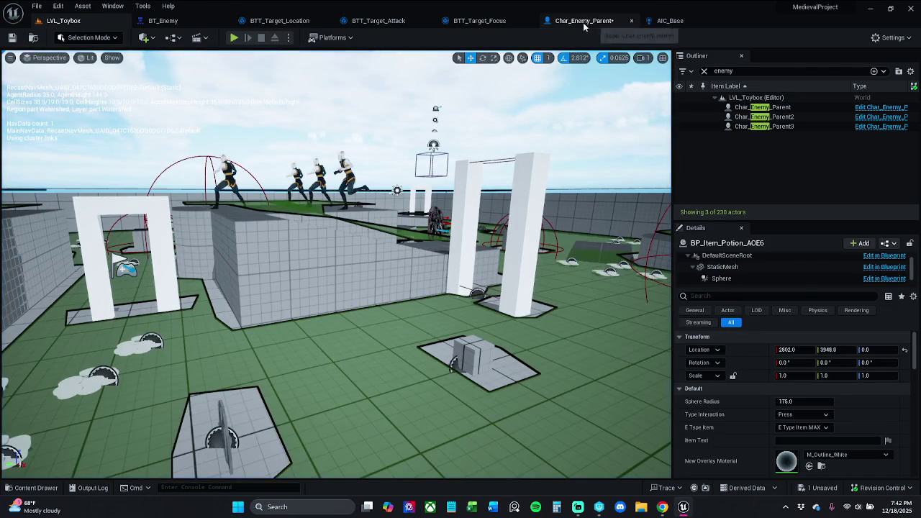
Toggle Orient Rotation to Movement in Char_Enemy_Parent and play-test the enemies again
left_click(583, 20)
left_click(794, 360)
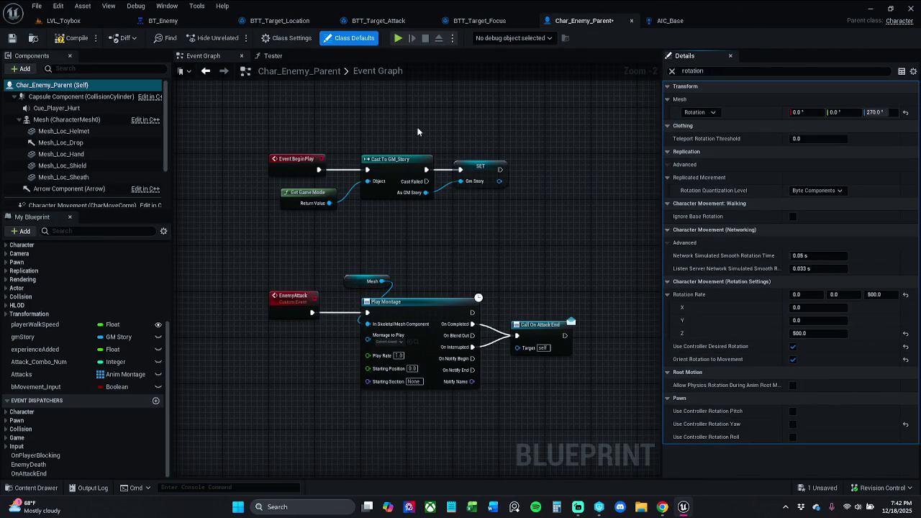
left_click(64, 20)
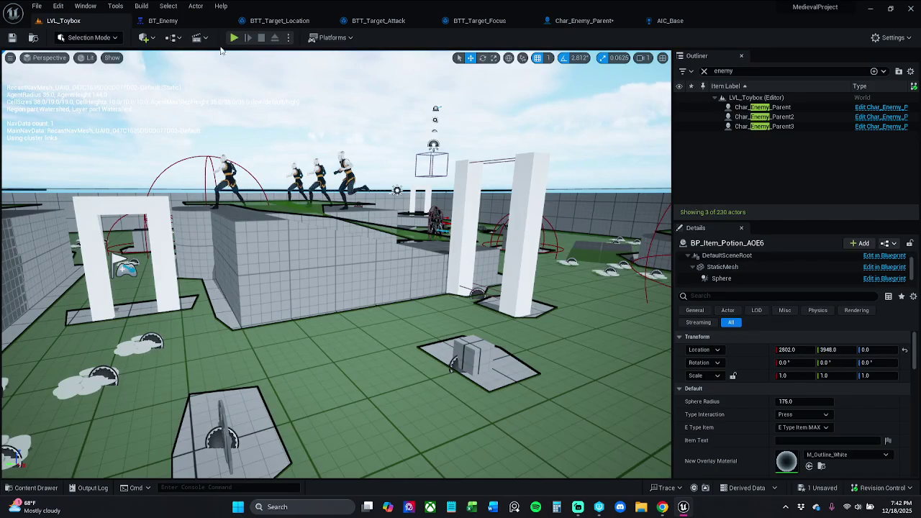
left_click(234, 38)
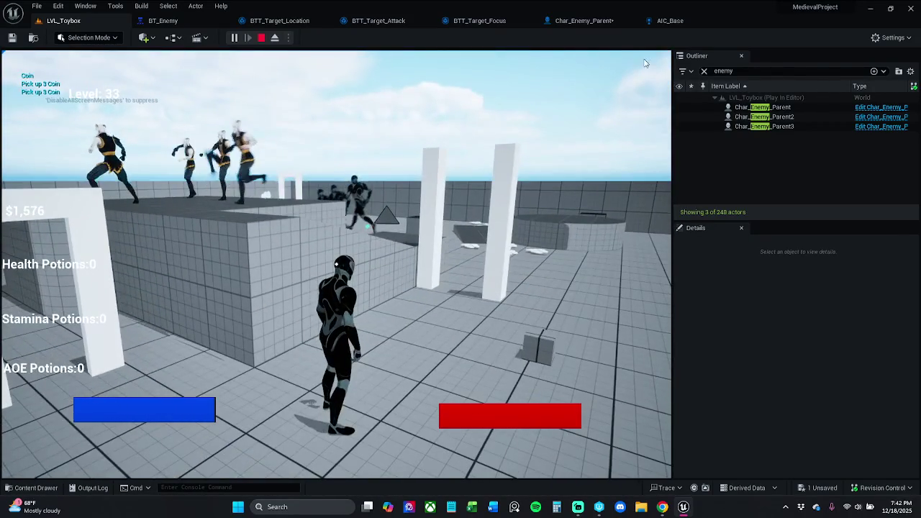
key("Escape")
Turn Orient Rotation to Movement on, Use Controller Desired Rotation off, and compile Char_Enemy_Parent
left_click(669, 20)
left_click(583, 21)
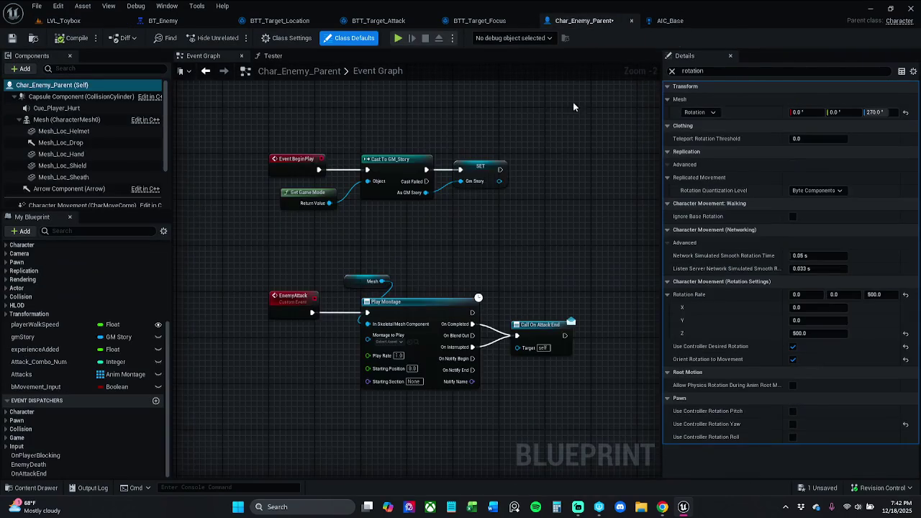
left_click(793, 359)
left_click(794, 346)
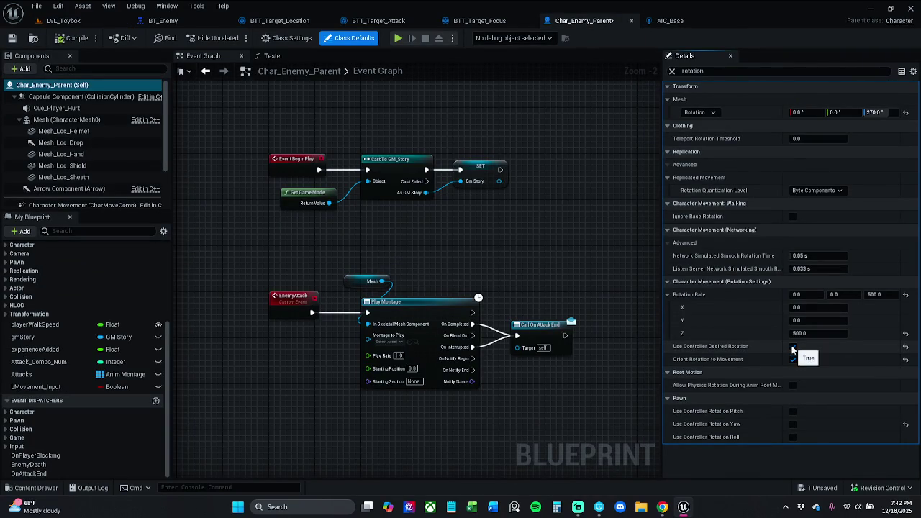
left_click(74, 38)
left_click(72, 21)
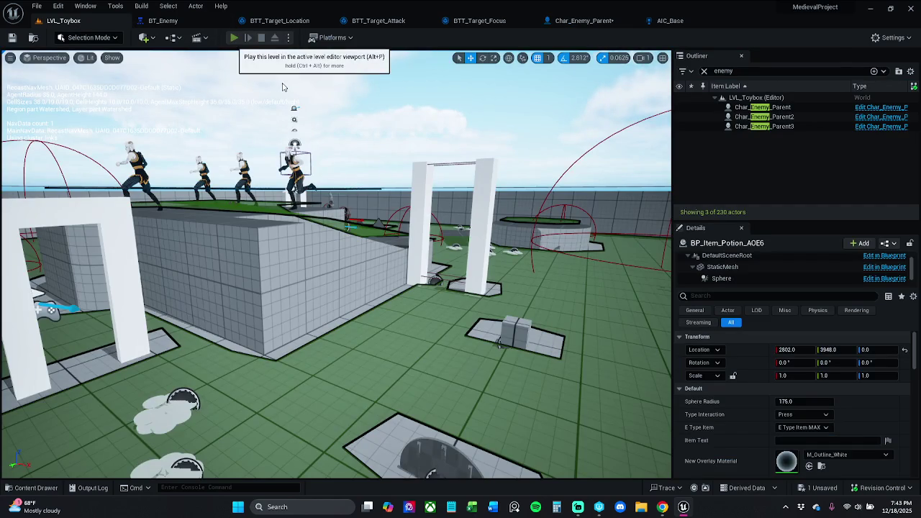
Play-test the level, running the character past the enemies to check their turning
left_click(234, 37)
key("w")
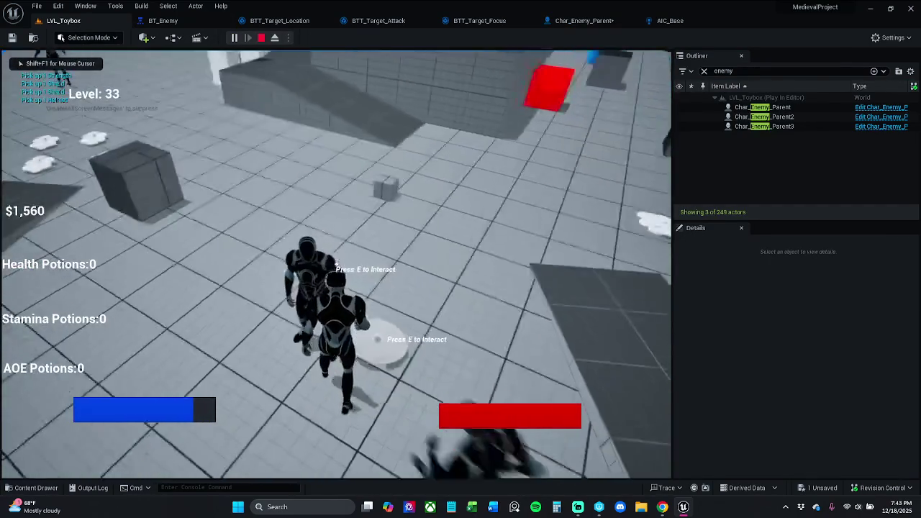
key("w")
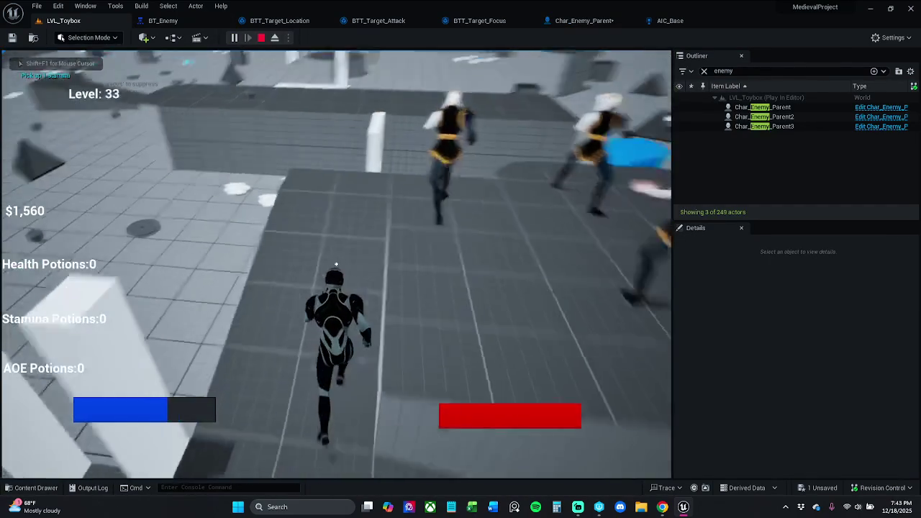
key("w")
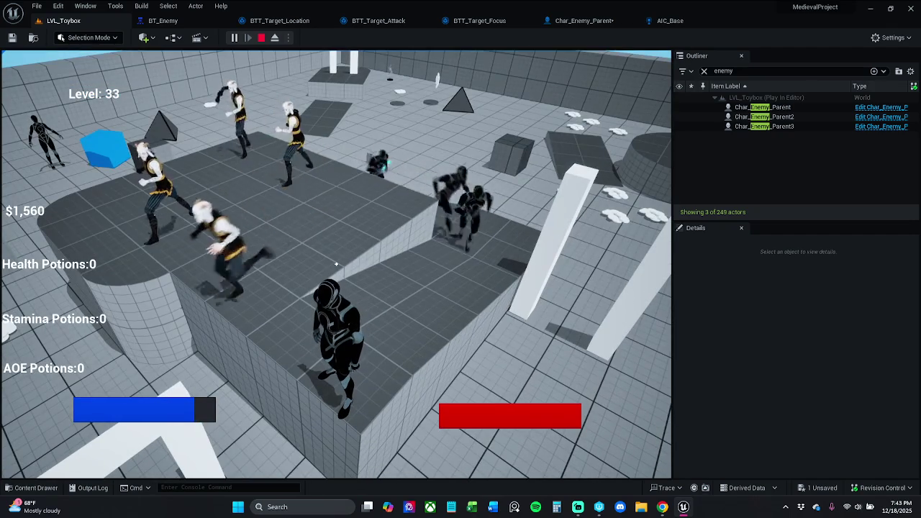
key("w")
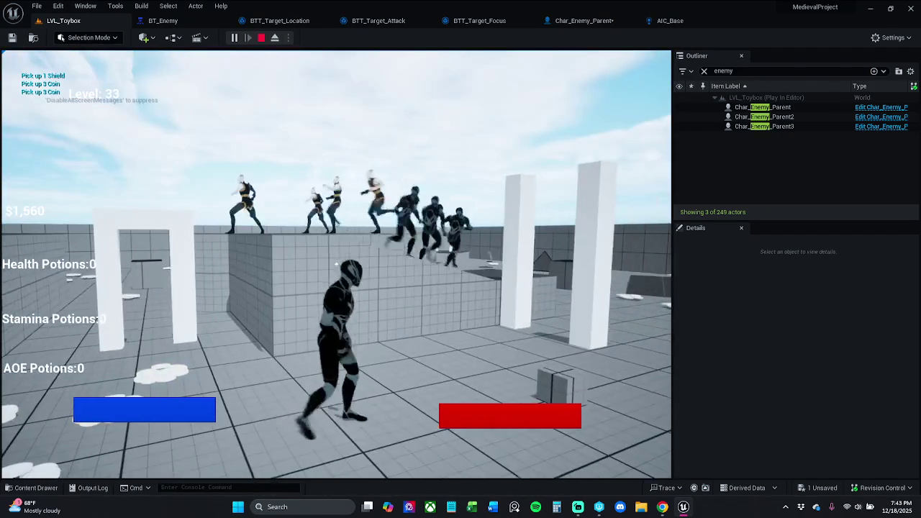
key("Escape")
Save all assets from the Char_Enemy_Parent blueprint's event graph
left_click(582, 21)
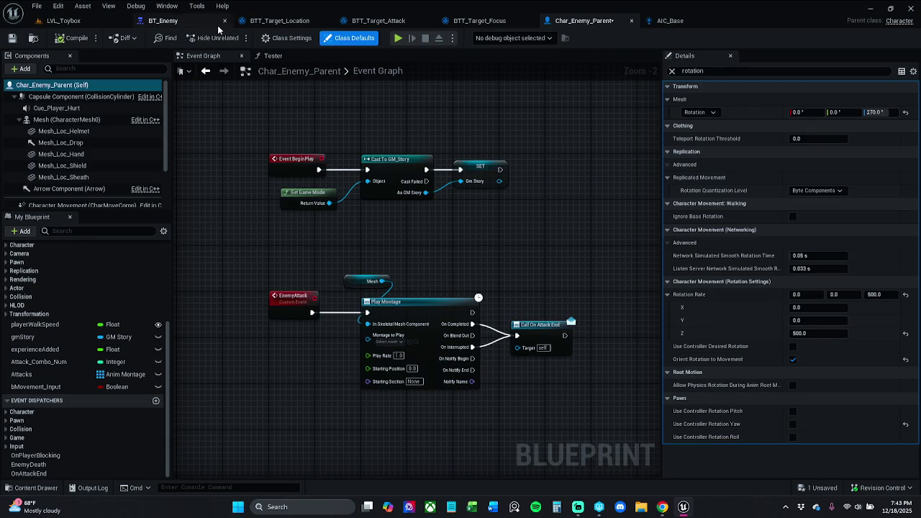
left_click(11, 38)
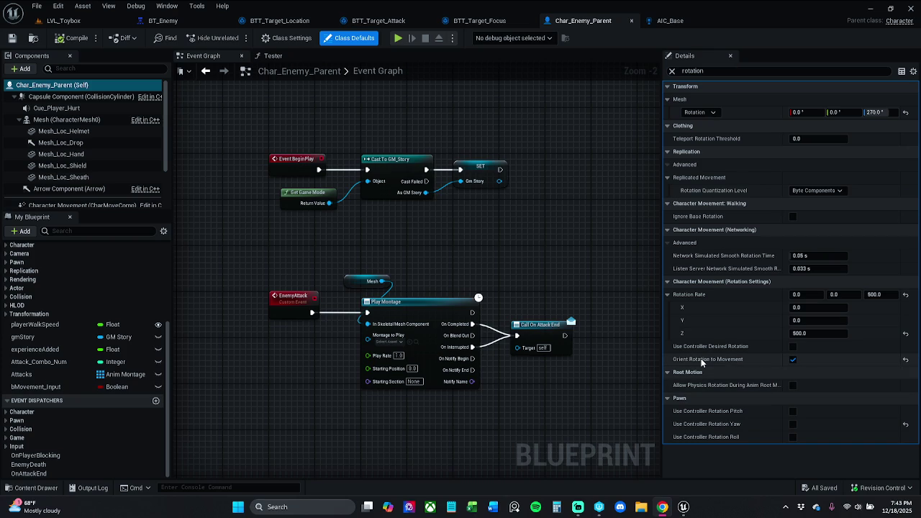
mouse_move(702, 362)
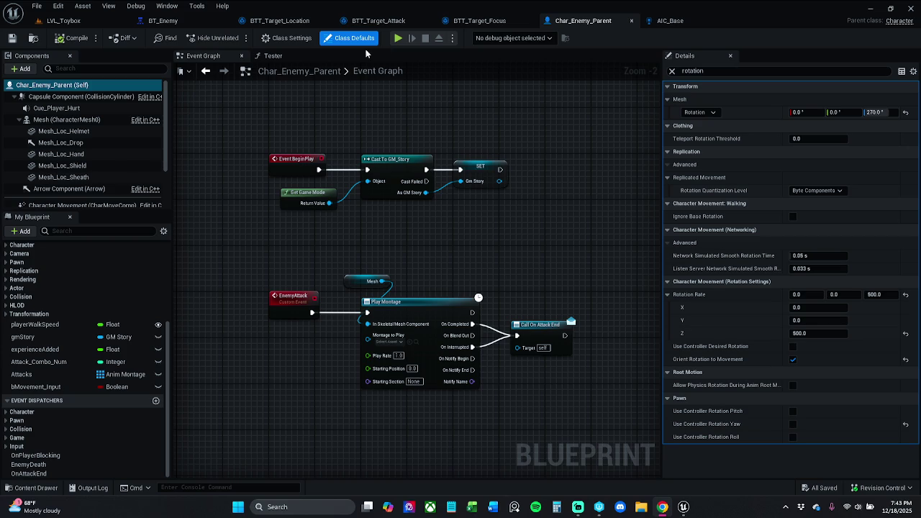
left_click_drag(331, 140, 307, 117)
From BT_Enemy, create a BTTask_BlueprintBase task and save it as BTT_Target_Clear
left_click(163, 20)
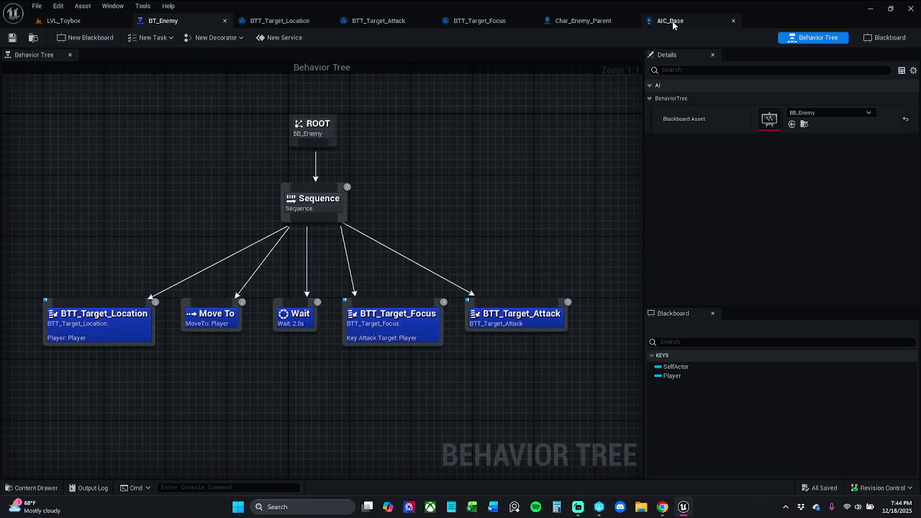
left_click(673, 20)
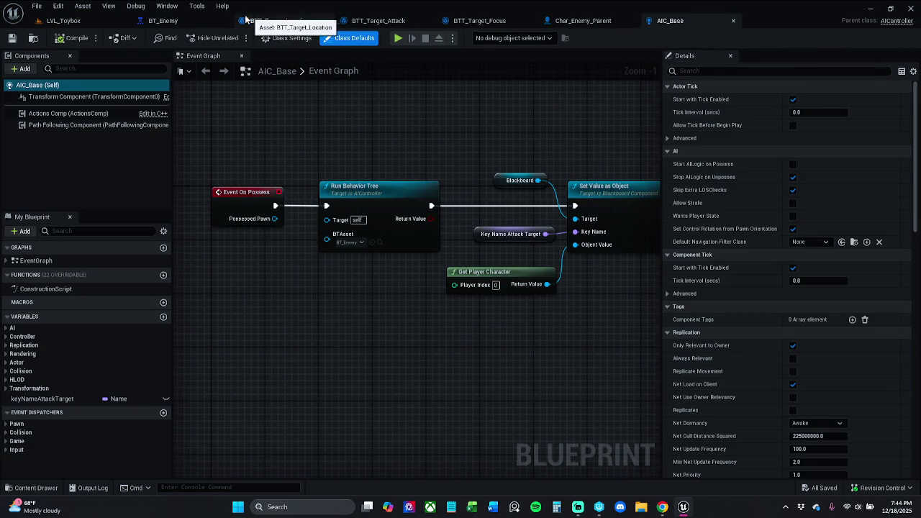
left_click(169, 20)
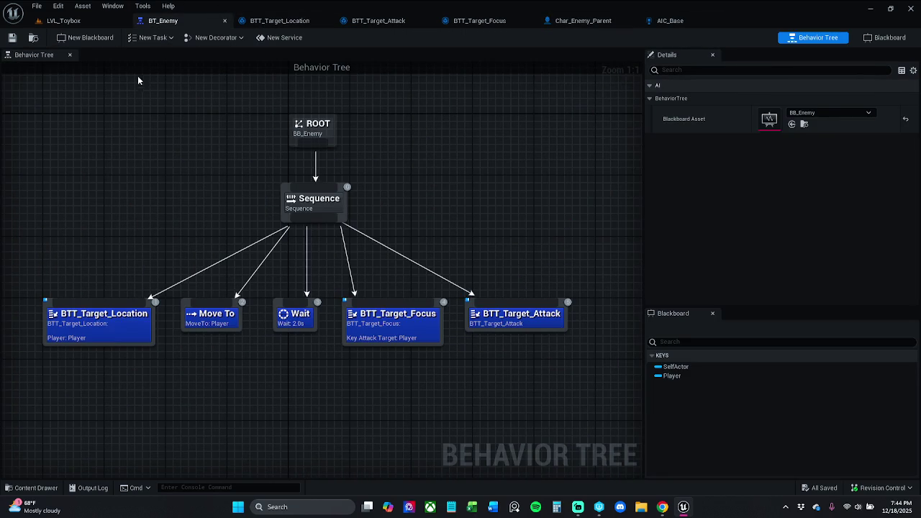
left_click(151, 38)
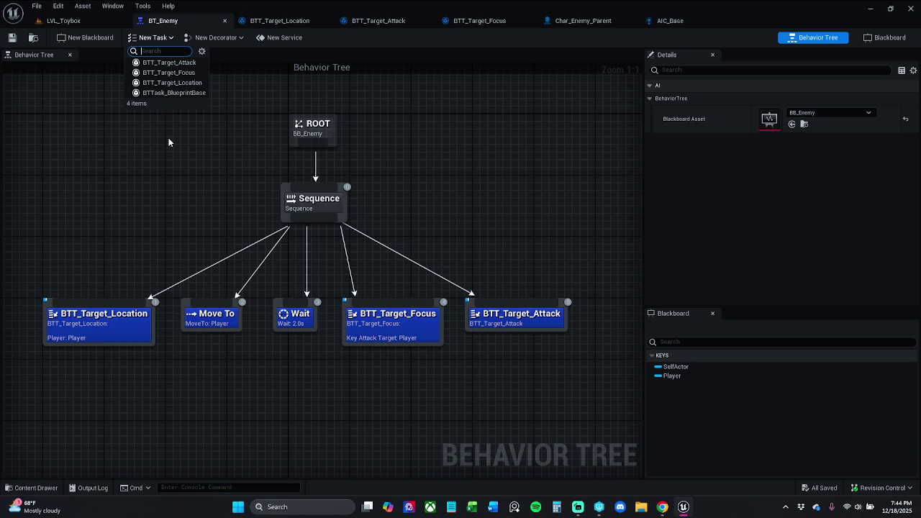
left_click(187, 93)
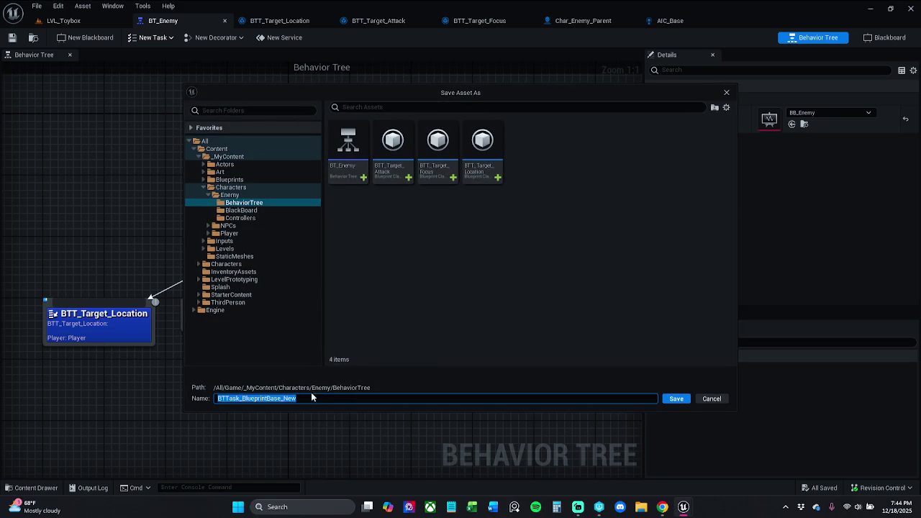
left_click(242, 398)
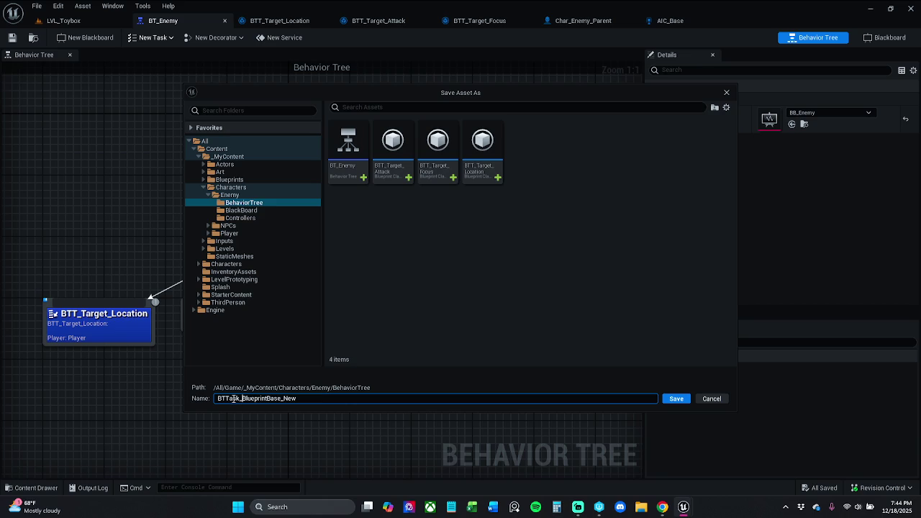
left_click_drag(231, 399, 335, 399)
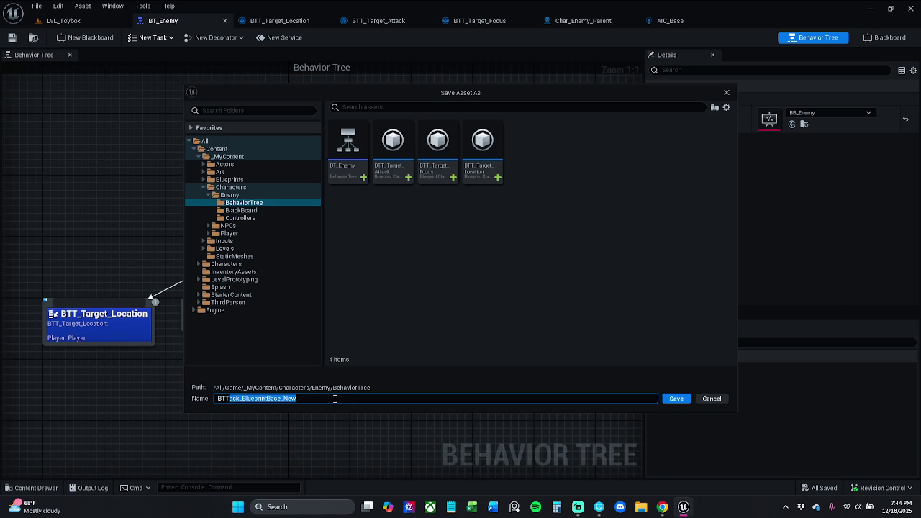
type("_Target_Clear")
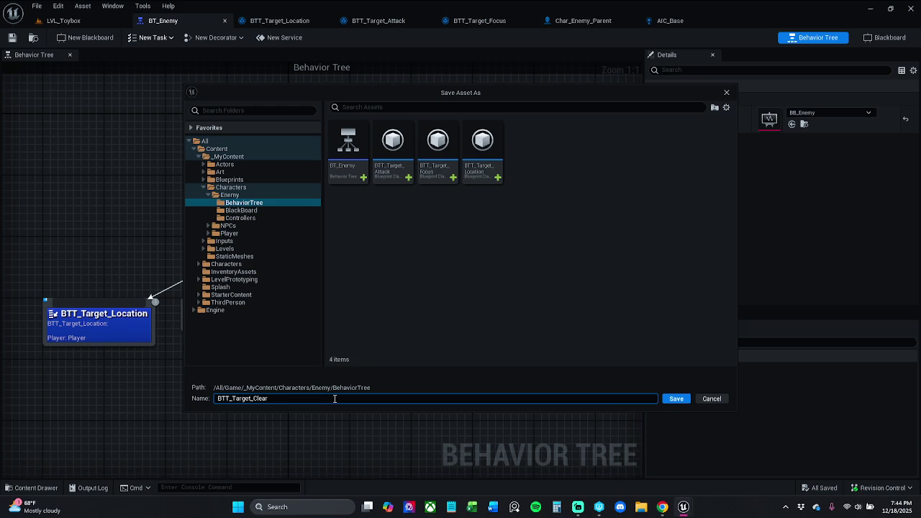
key("Return")
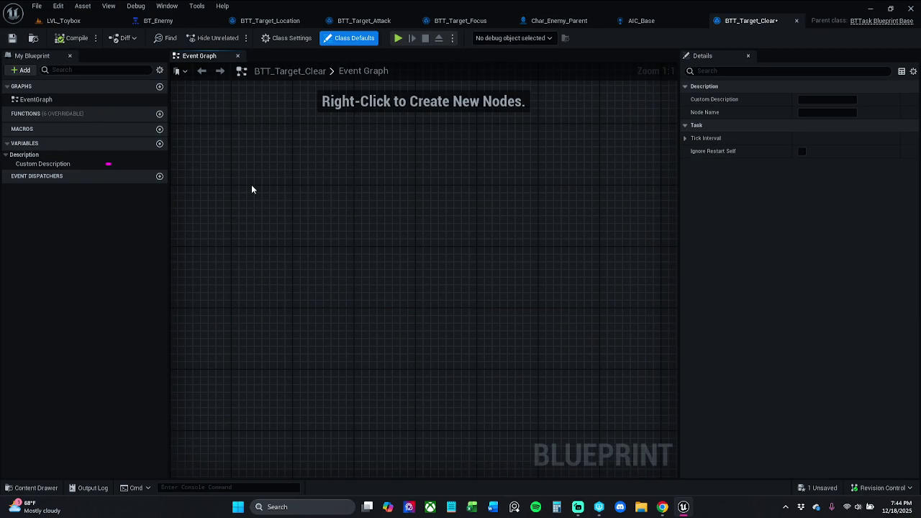
Add Event Receive Execute AI and Finish Execute nodes to the task graph
right_click(282, 208)
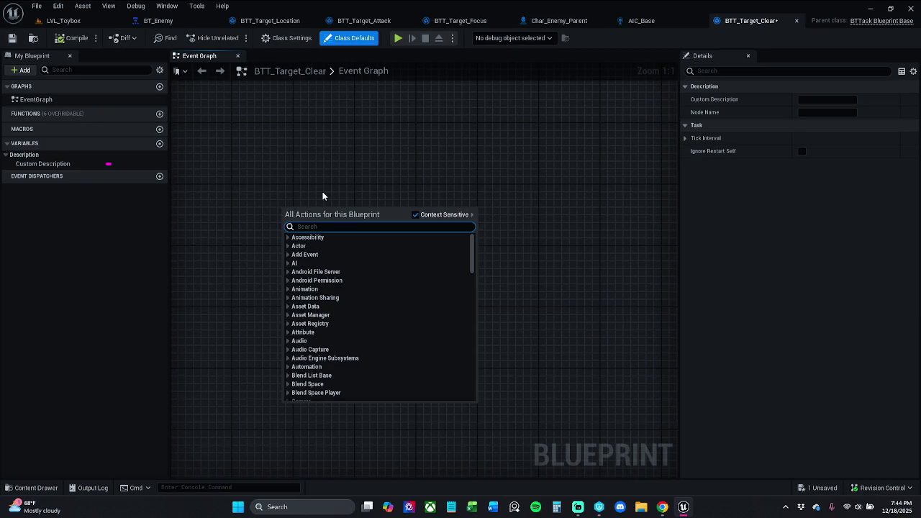
type("e")
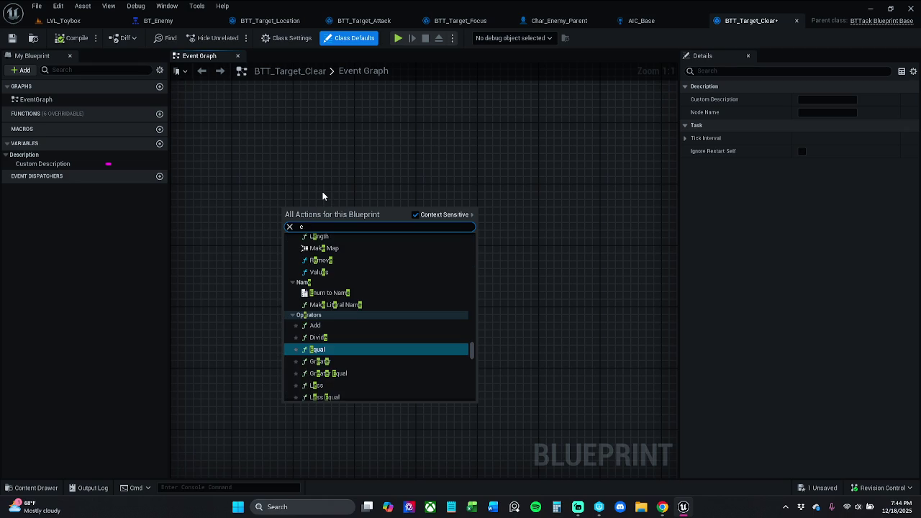
type("xecute")
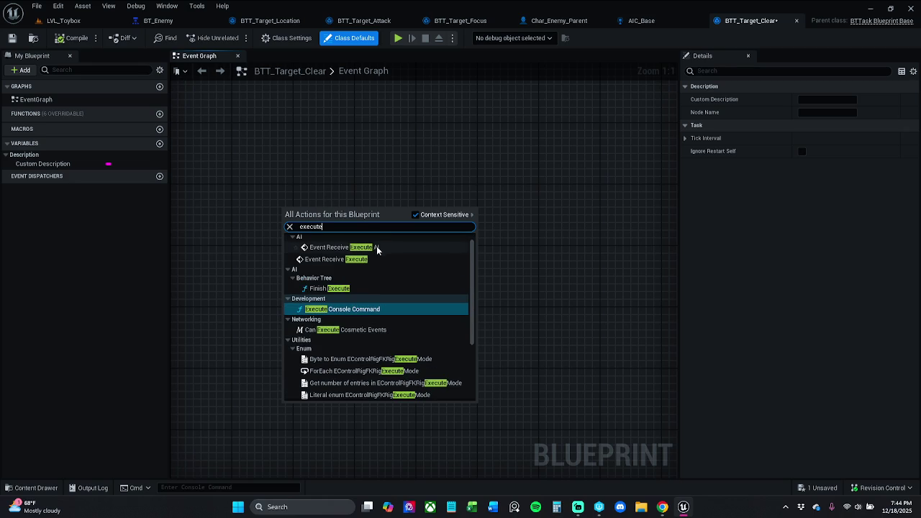
left_click(375, 248)
right_click(428, 203)
type("fifn")
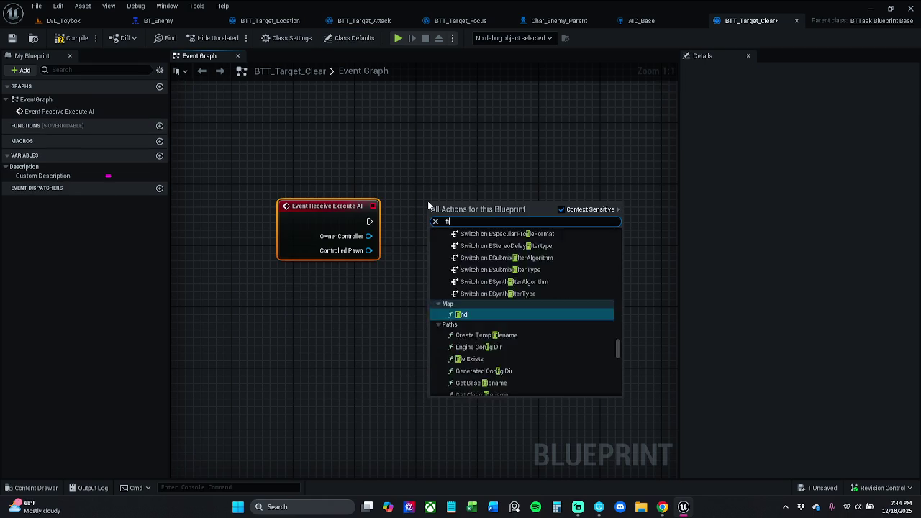
key("BackSpace")
key("BackSpace")
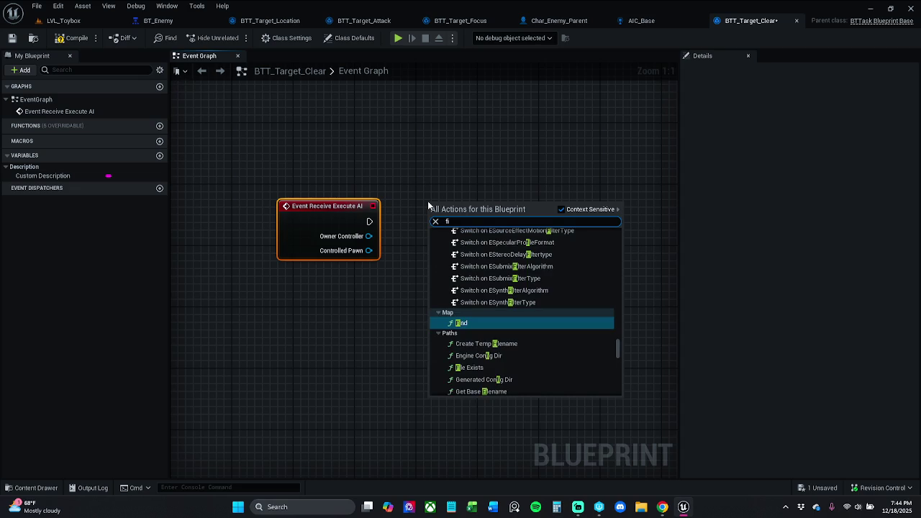
type("nish")
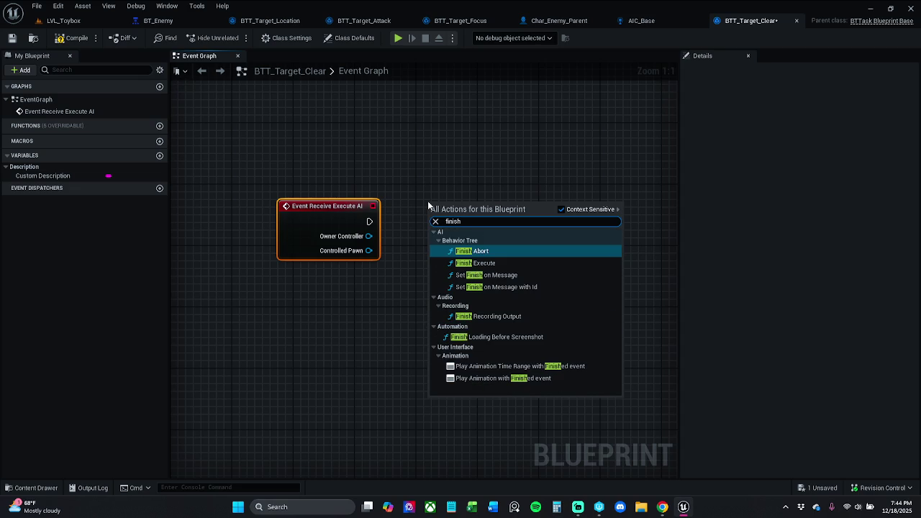
left_click(474, 263)
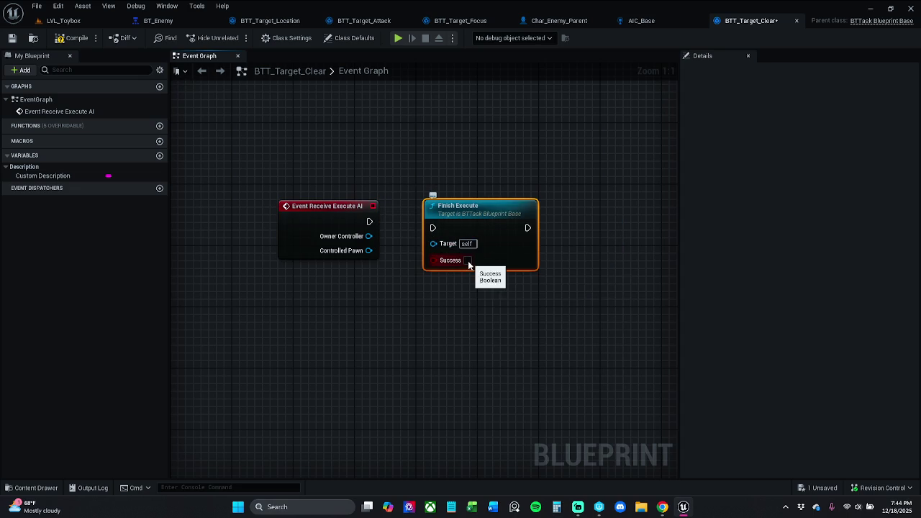
Connect the execute event to Finish Execute and space the two nodes apart
mouse_move(433, 229)
left_mouse_down()
mouse_move(388, 233)
mouse_move(370, 222)
mouse_move(590, 222)
left_mouse_up()
left_click_drag(319, 187, 627, 253)
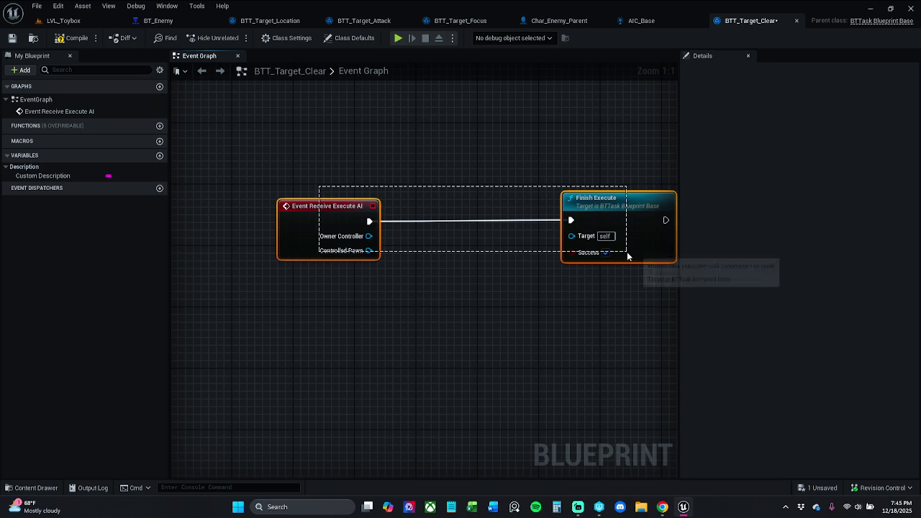
left_click_drag(324, 215, 339, 201)
left_click(467, 164)
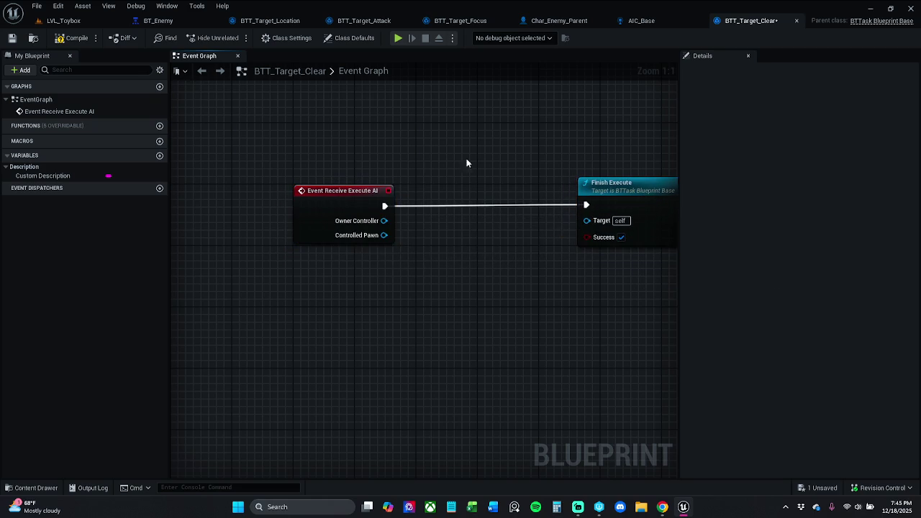
left_click_drag(574, 180, 595, 177)
left_click(463, 138)
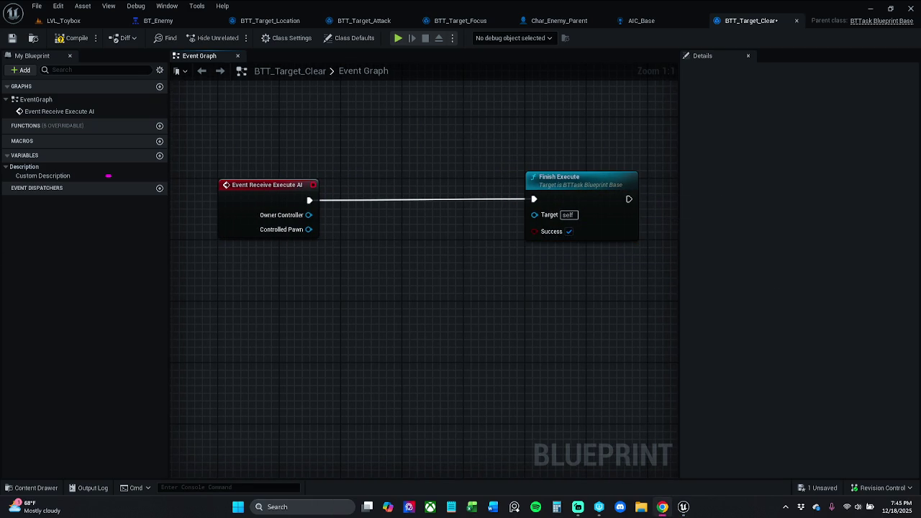
Add ClearFocus from Owner Controller and wire it between the event and Finish Execute
mouse_move(308, 214)
left_mouse_down()
mouse_move(375, 223)
mouse_move(363, 218)
left_mouse_up()
type("c")
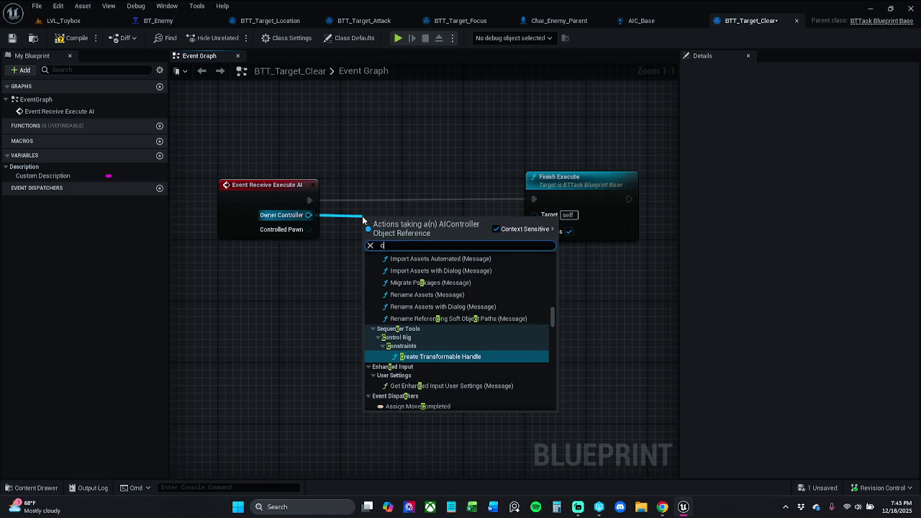
type("le")
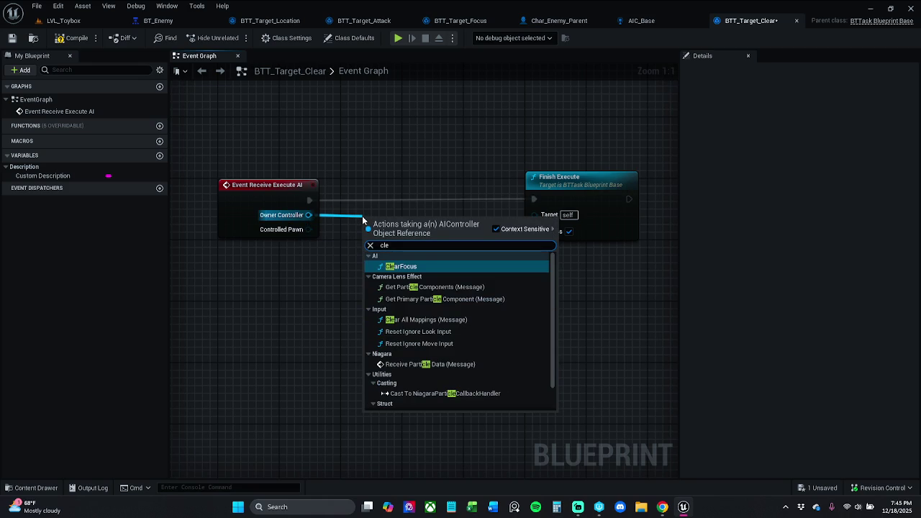
key("Return")
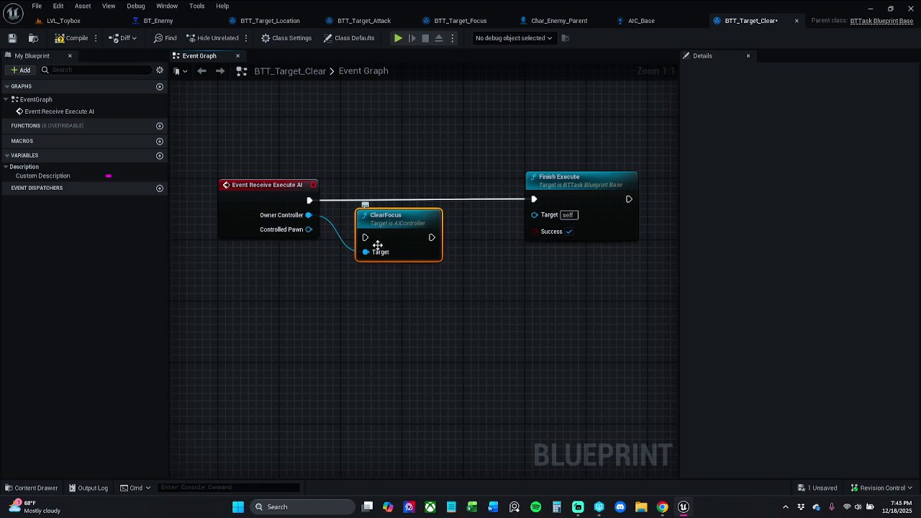
left_click_drag(371, 240, 309, 201)
left_click(268, 206, "ctrl")
left_click(337, 189)
mouse_move(432, 200)
left_mouse_down()
mouse_move(534, 200)
mouse_move(507, 203)
left_mouse_up()
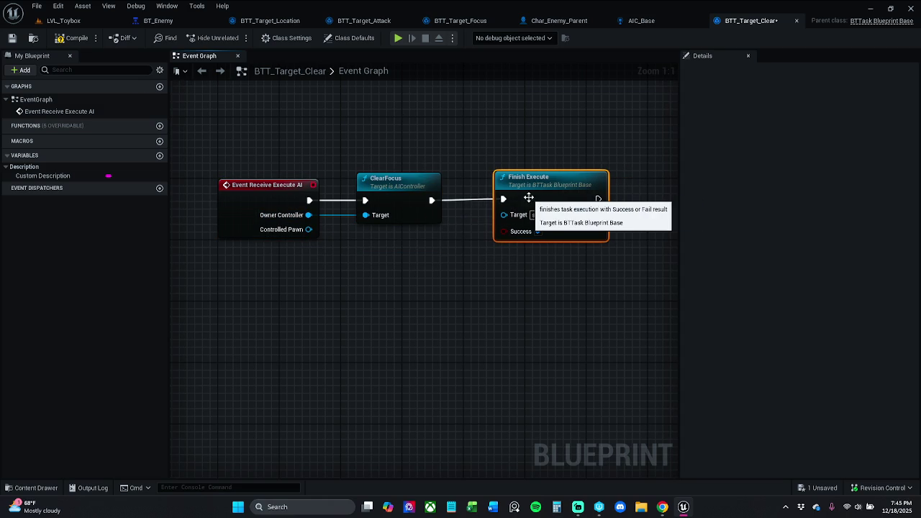
left_click(468, 237)
Check the three-node graph and save BTT_Target_Clear
key("ctrl+a")
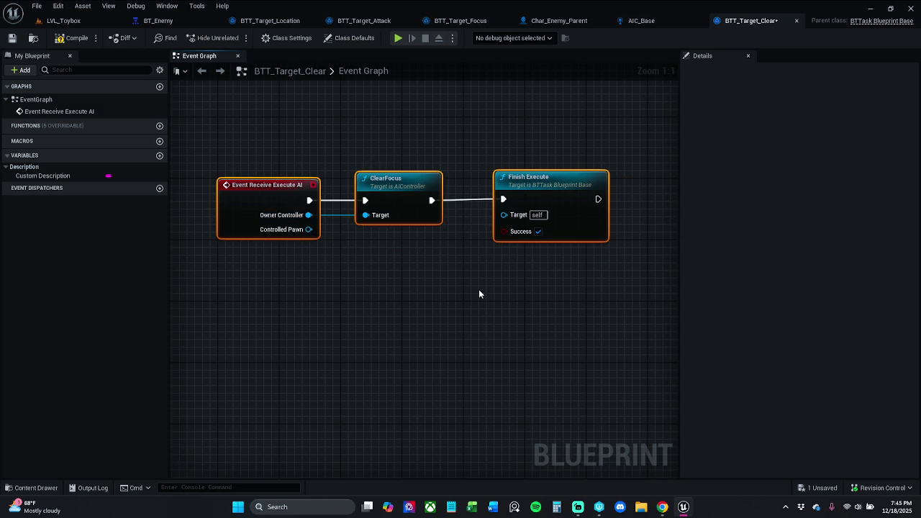
left_click(451, 274)
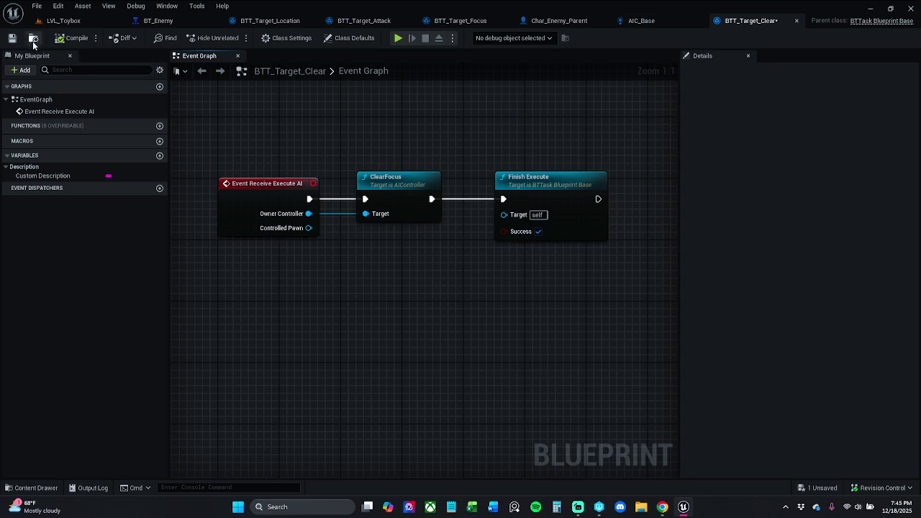
left_click(13, 38)
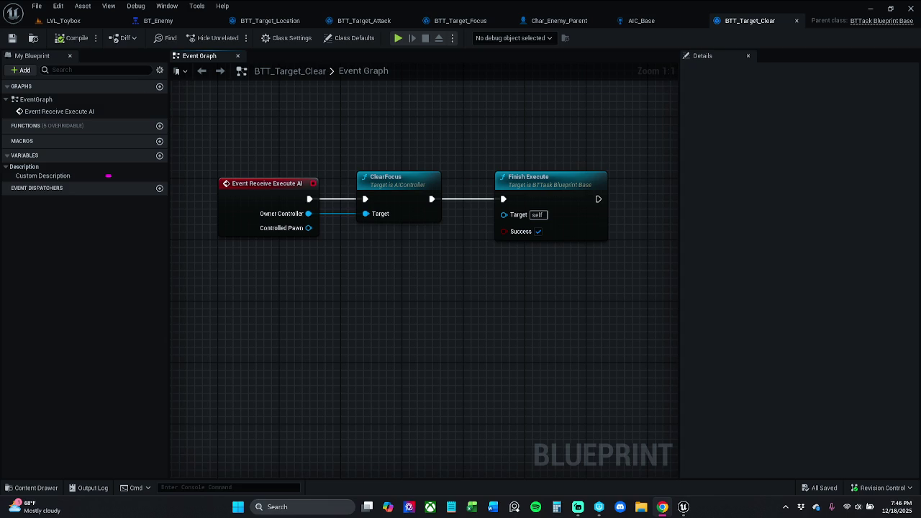
Shift BT_Enemy's five task nodes right to make room for a new task
left_click(159, 20)
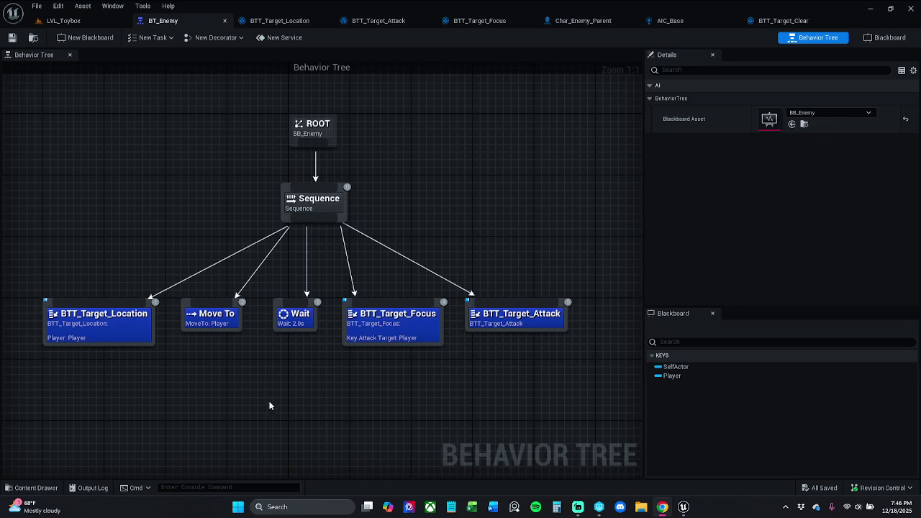
scroll(417, 370, "down", 1)
mouse_move(540, 360)
left_mouse_down()
mouse_move(85, 309)
mouse_move(104, 320)
left_mouse_up()
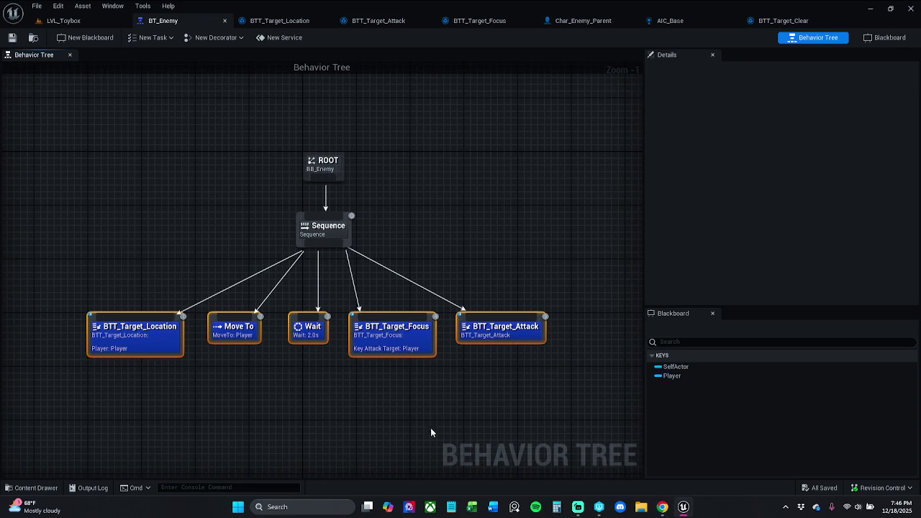
left_click(404, 426)
mouse_move(84, 404)
left_mouse_down()
mouse_move(282, 346)
mouse_move(562, 317)
left_mouse_up()
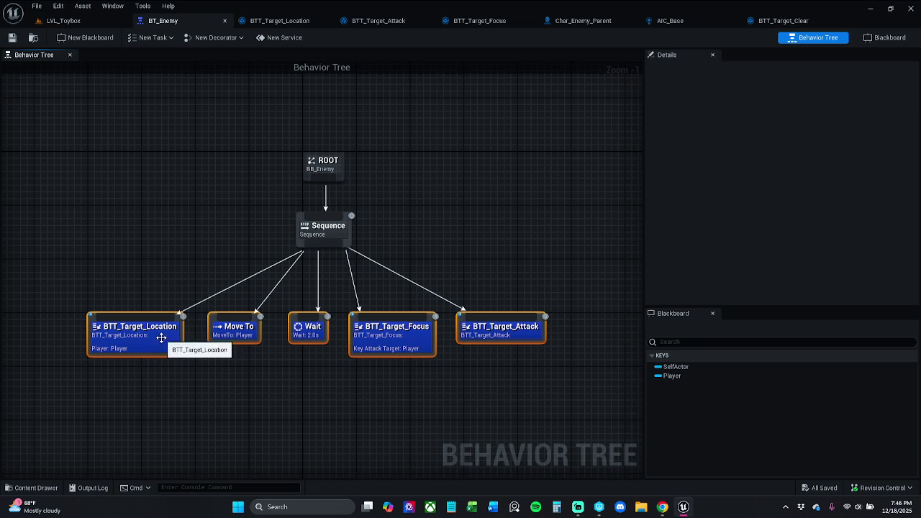
left_click(216, 374)
mouse_move(135, 422)
left_mouse_down()
mouse_move(424, 308)
mouse_move(475, 309)
left_mouse_up()
left_click_drag(253, 339, 358, 339)
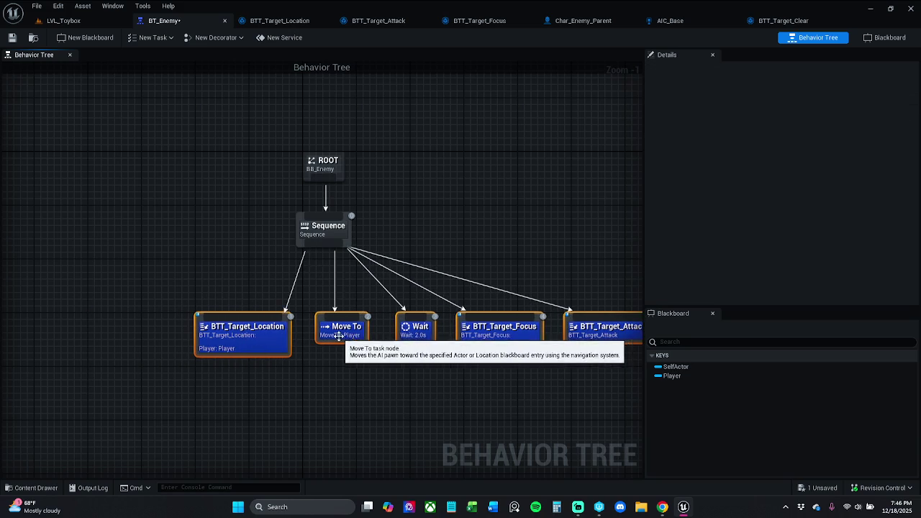
left_click(309, 266)
Add BTT_Target_Clear as a new child of Sequence at the left
mouse_move(321, 246)
left_mouse_down()
mouse_move(137, 293)
mouse_move(113, 319)
left_mouse_up()
type("clear")
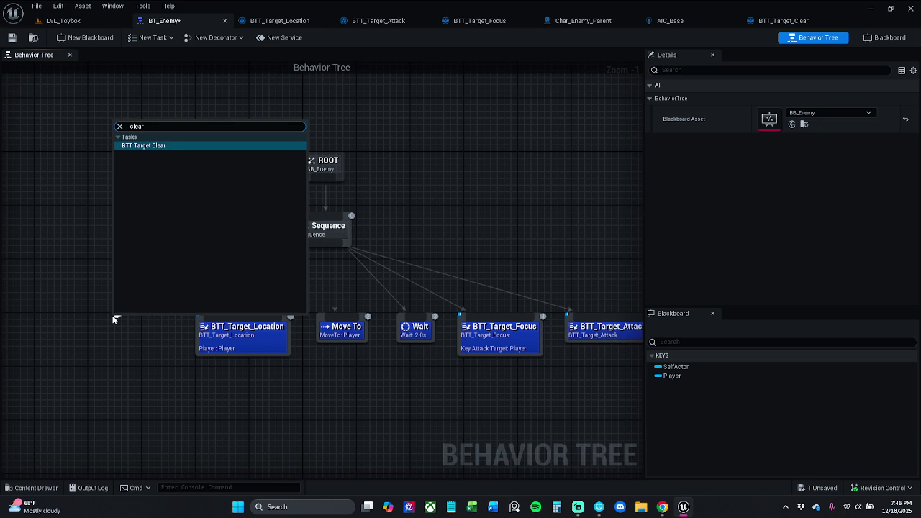
key("Return")
left_click_drag(124, 350, 104, 350)
left_click(223, 306)
Move all six tasks left together and respace the first three
key("Home")
mouse_move(197, 380)
left_mouse_down()
mouse_move(288, 308)
mouse_move(511, 295)
left_mouse_up()
left_click_drag(519, 328, 506, 327)
left_click(96, 334, "ctrl")
left_click_drag(186, 337, 173, 337)
left_click(243, 365)
mouse_move(51, 288)
left_mouse_down()
mouse_move(128, 360)
mouse_move(163, 332)
left_mouse_up()
mouse_move(47, 263)
left_mouse_down()
mouse_move(164, 380)
mouse_move(244, 388)
left_mouse_up()
left_click_drag(253, 329, 273, 330)
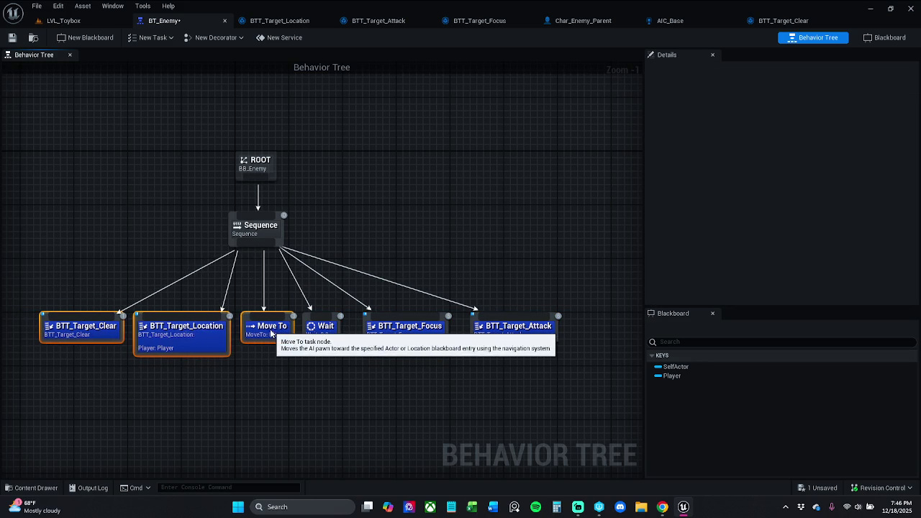
Fine-tune spacing of the focus, attack and leading tasks, then recenter the tree
mouse_move(412, 393)
left_mouse_down()
mouse_move(533, 327)
mouse_move(504, 328)
left_mouse_up()
left_click(529, 356)
left_click(476, 373)
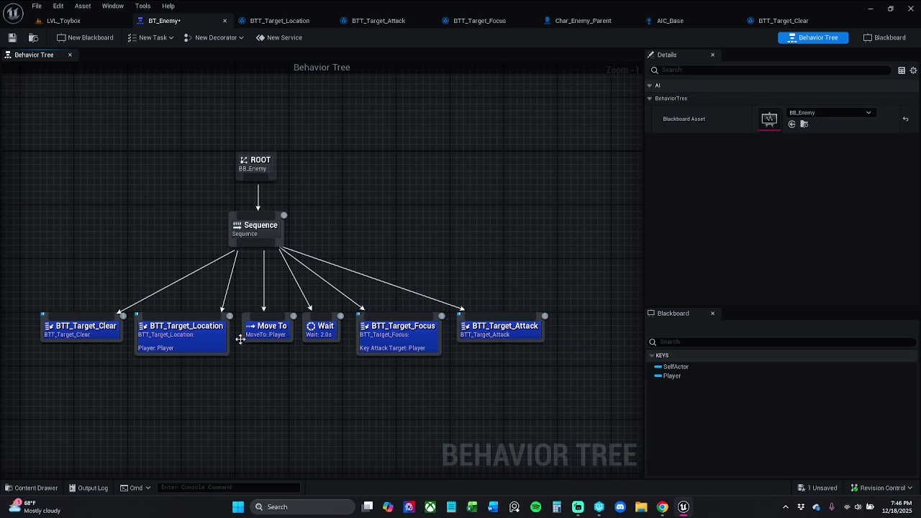
mouse_move(121, 283)
left_mouse_down()
mouse_move(238, 354)
mouse_move(273, 341)
mouse_move(265, 341)
left_mouse_up()
left_click(249, 372)
left_click_drag(132, 337, 195, 341)
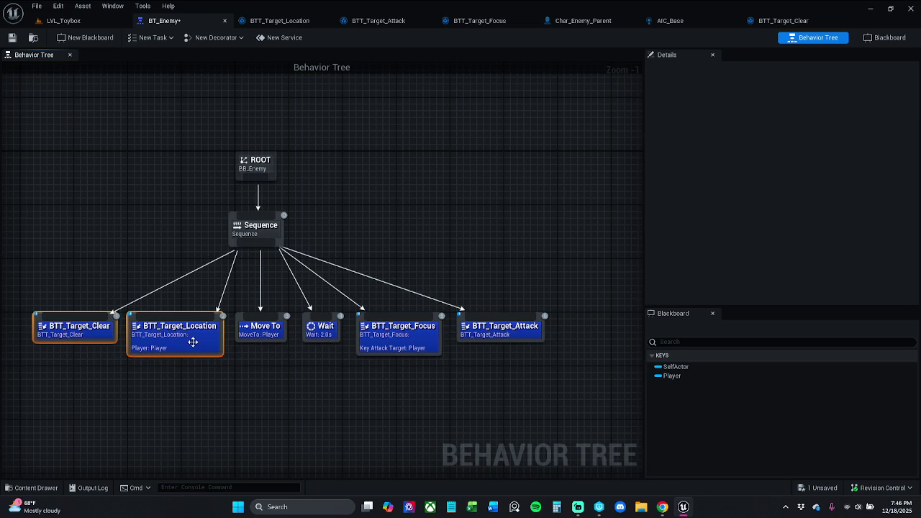
left_click(143, 276)
mouse_move(69, 281)
left_mouse_down()
mouse_move(115, 324)
mouse_move(72, 327)
left_mouse_up()
left_click(72, 288)
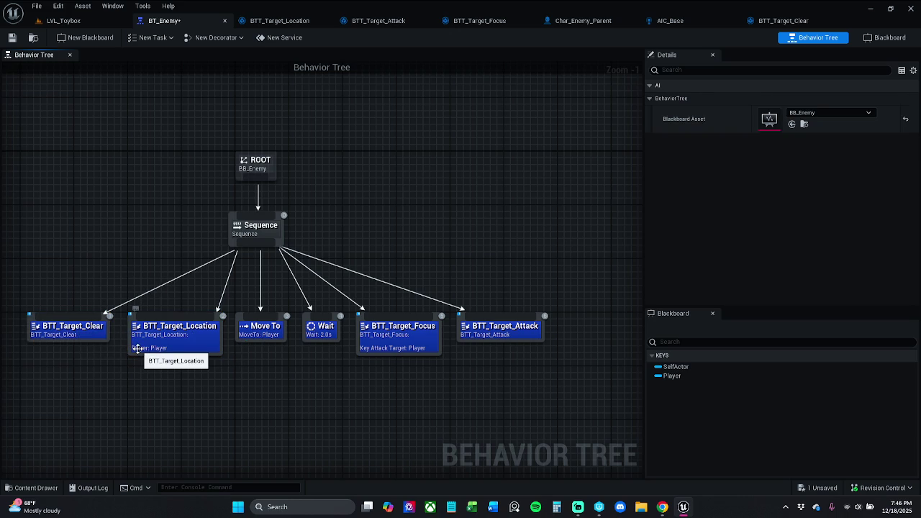
key("Home")
Save BT_Enemy, check the web browser, and return to Char_Enemy_Parent
left_click(12, 38)
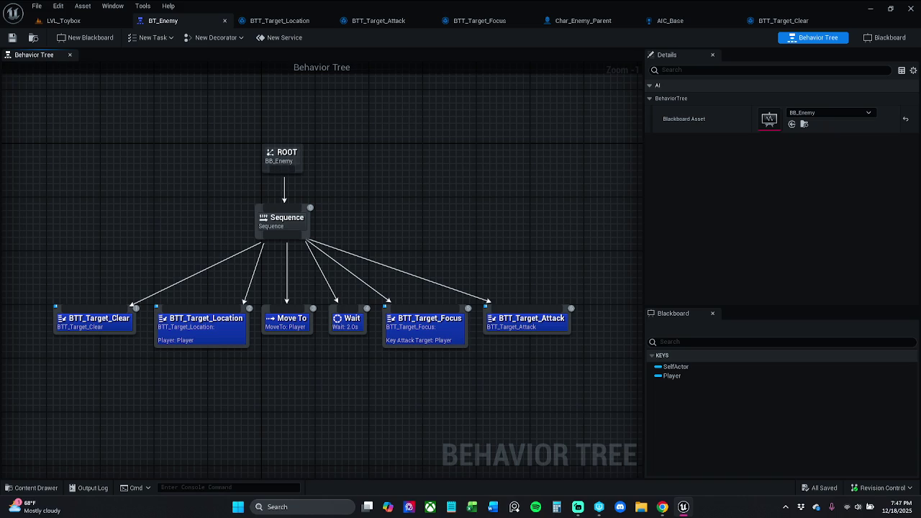
left_click(662, 507)
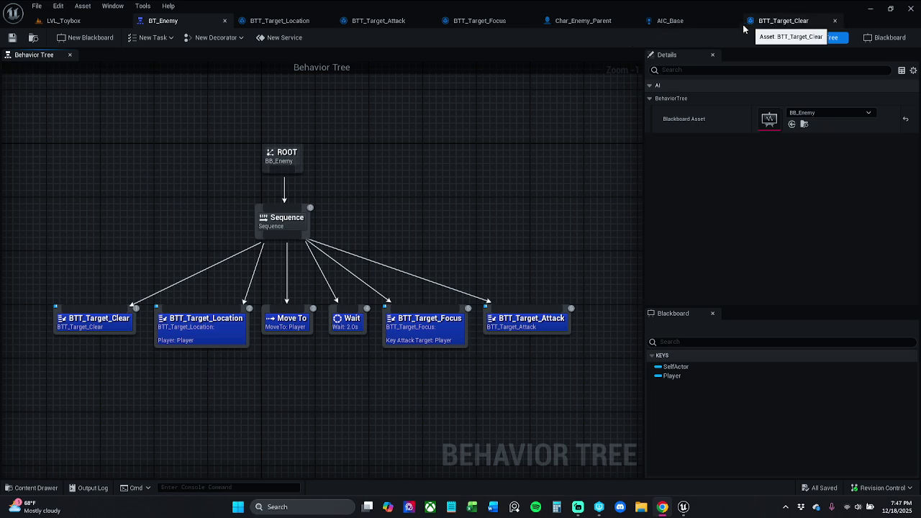
left_click(597, 24)
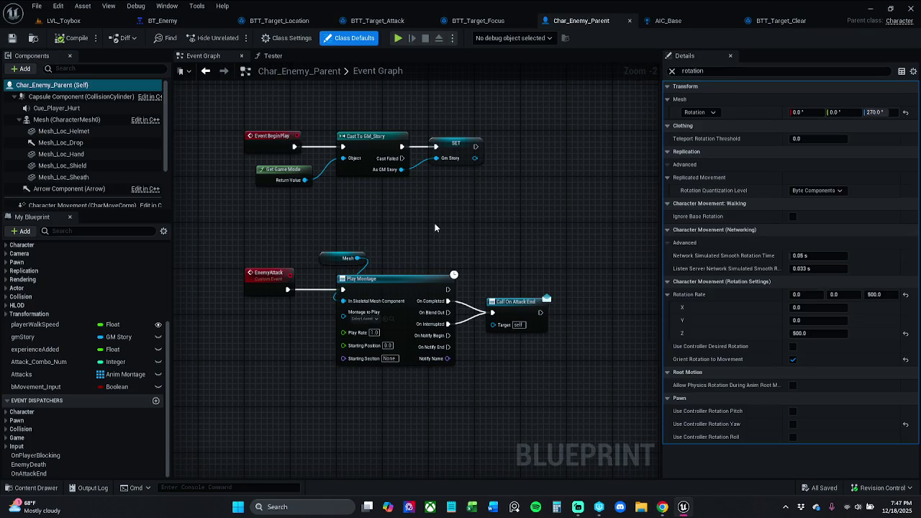
Clear the properties filter and add a Custom Event node to the event graph
left_click(671, 71)
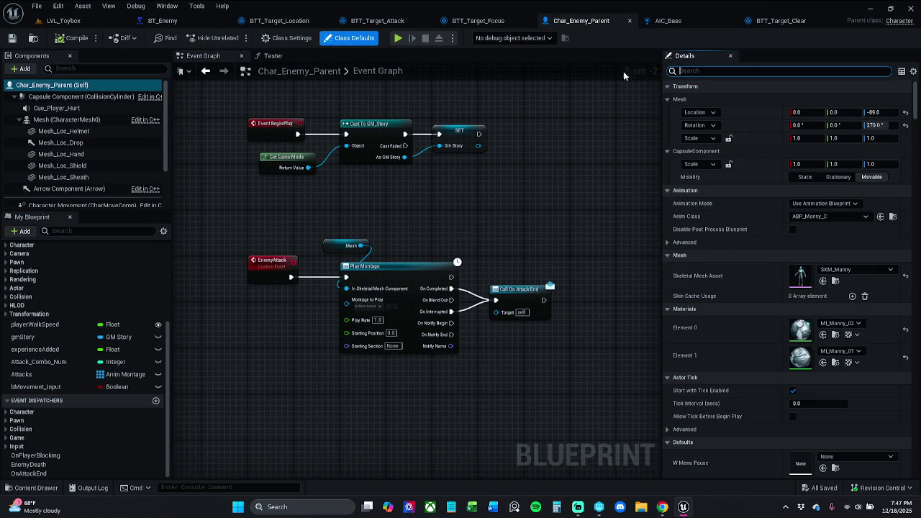
scroll(394, 242, "down", 5)
mouse_move(394, 242)
left_mouse_down()
mouse_move(381, 391)
mouse_move(381, 302)
mouse_move(392, 312)
left_mouse_up()
scroll(391, 313, "up", 3)
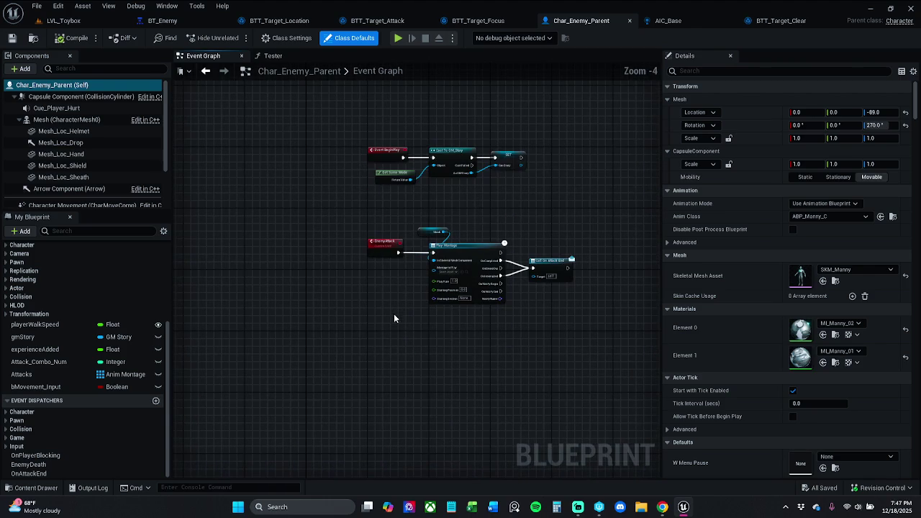
scroll(387, 340, "up", 2)
right_click(387, 329)
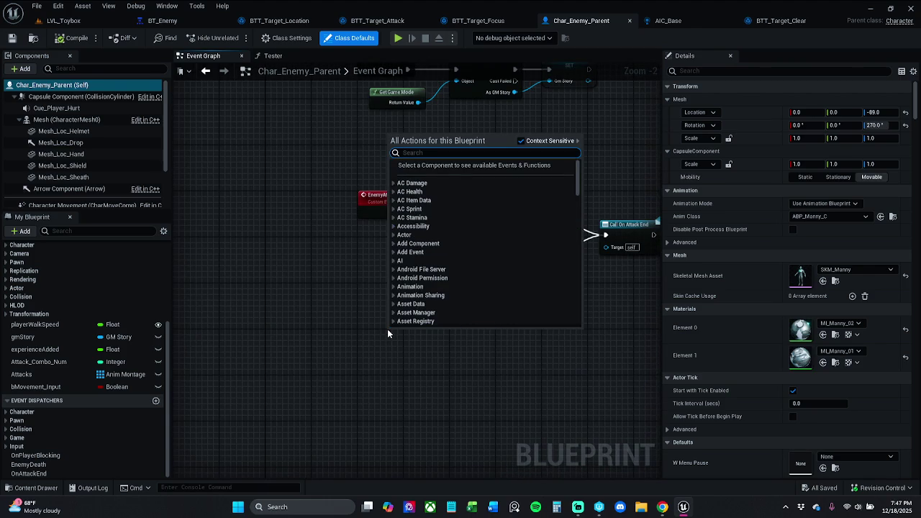
type("play mo")
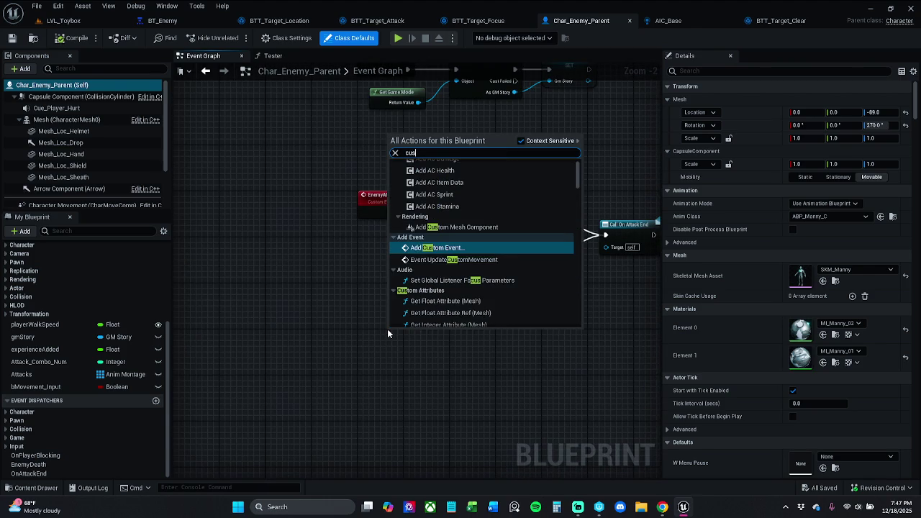
key("Return")
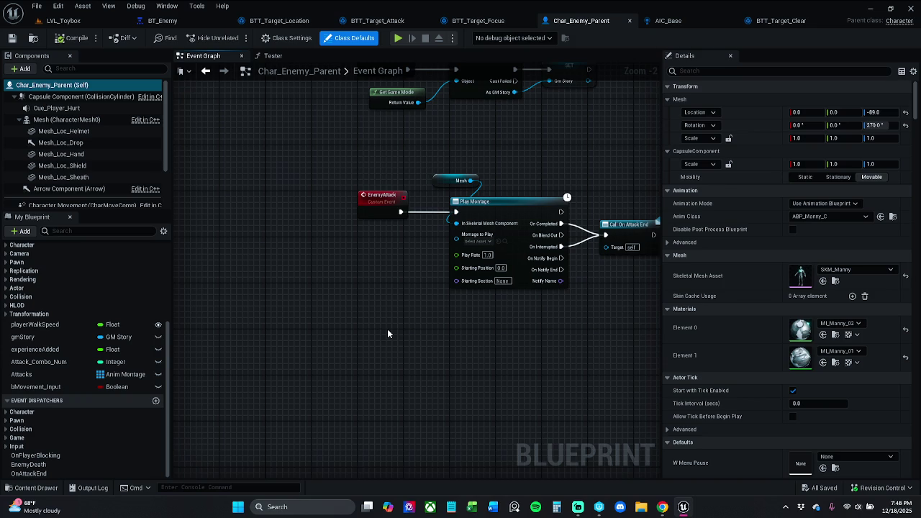
left_click(387, 329)
Name the custom event EnemySpawnSword and deselect it
key("BackSpace")
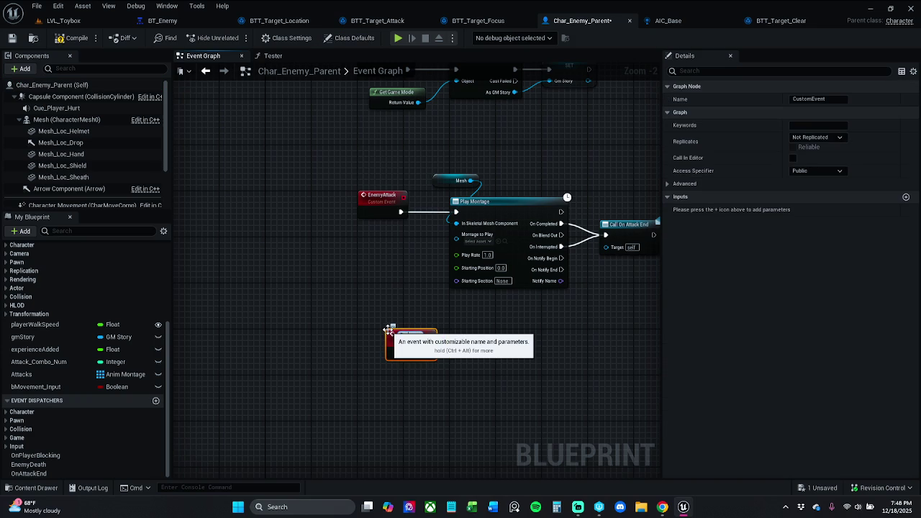
type("Enemy")
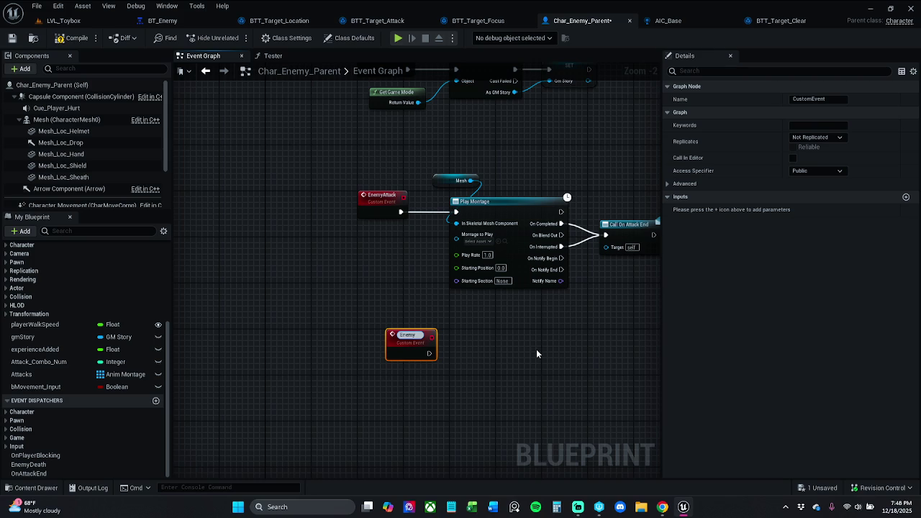
type("Spaw")
key("BackSpace")
key("BackSpace")
type("wn")
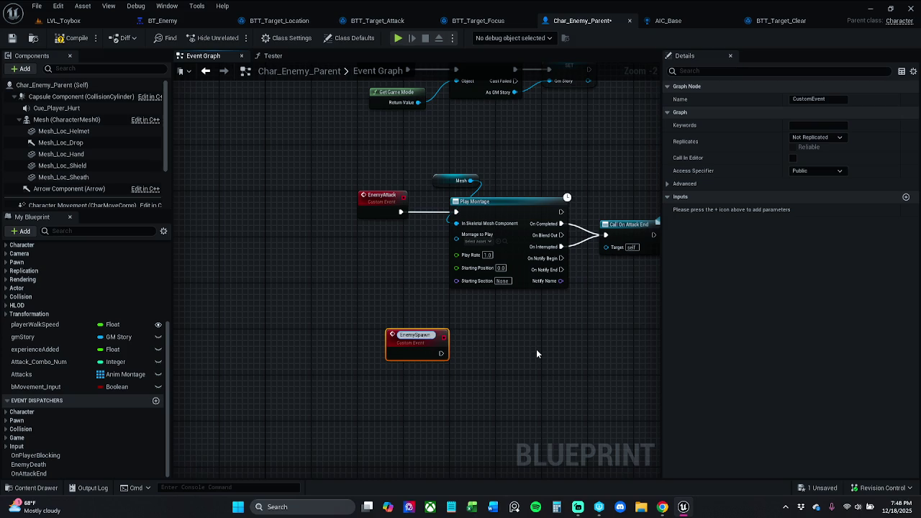
type("Sword")
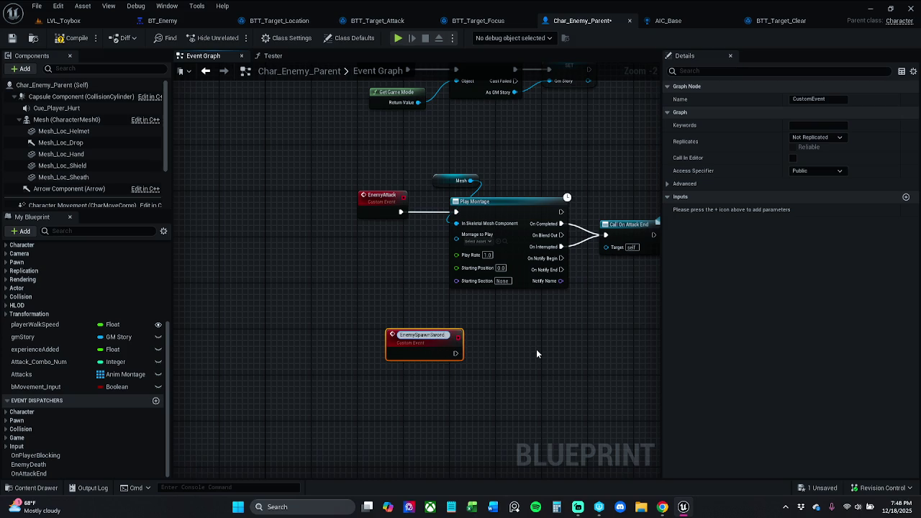
key("Return")
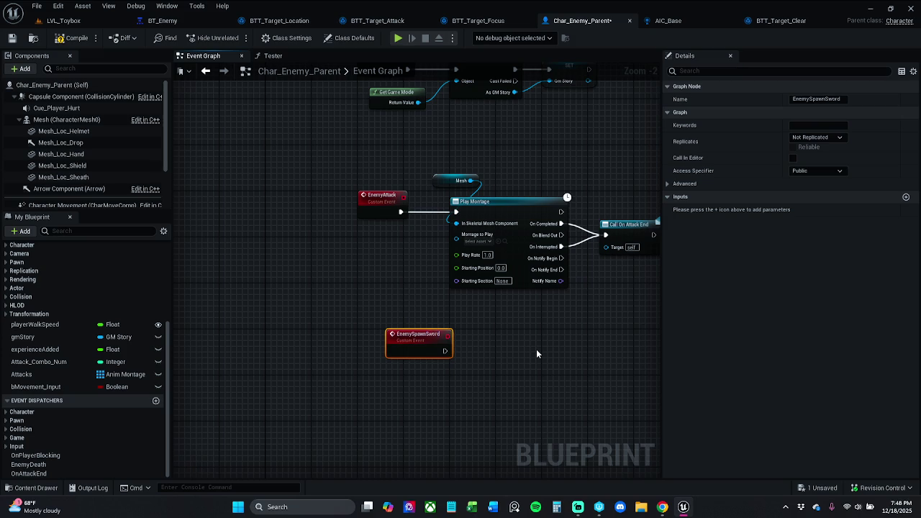
left_click(475, 338)
Move the EnemySpawnSword event below EnemyAttack in the event graph
left_click_drag(404, 335, 373, 380)
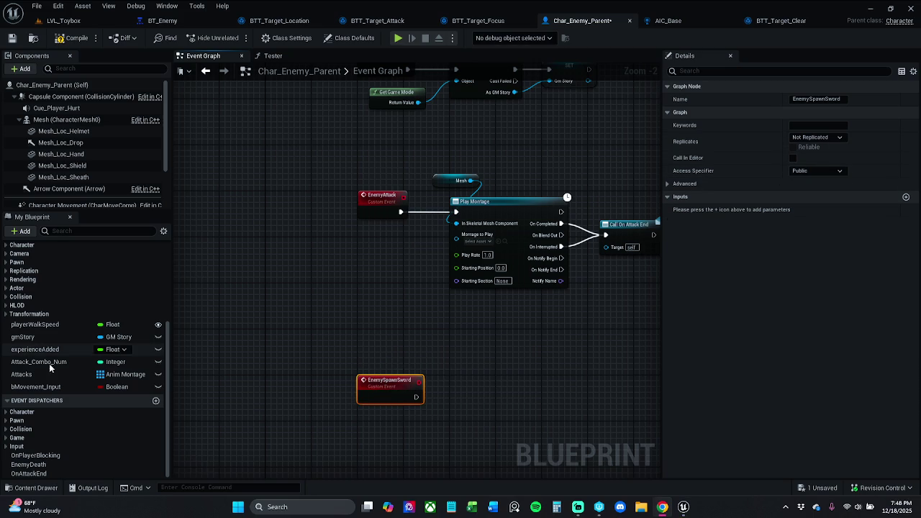
left_click_drag(422, 333, 396, 323)
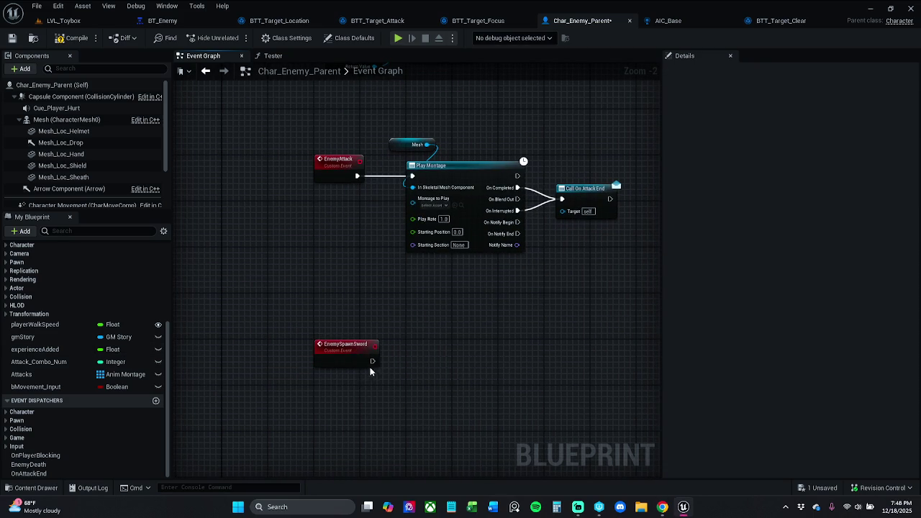
mouse_move(323, 227)
left_mouse_down()
mouse_move(354, 329)
mouse_move(350, 364)
left_mouse_up()
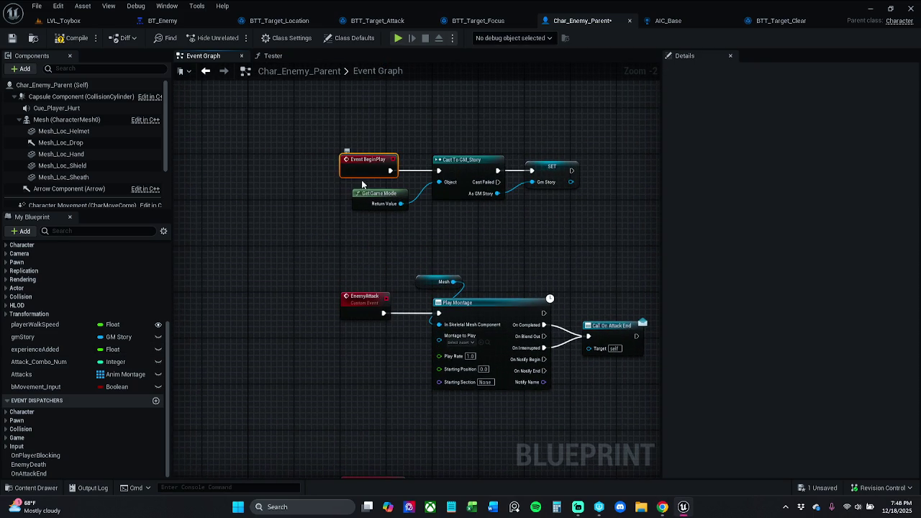
left_click(363, 295)
mouse_move(364, 296)
left_mouse_down()
mouse_move(363, 336)
mouse_move(367, 288)
left_mouse_up()
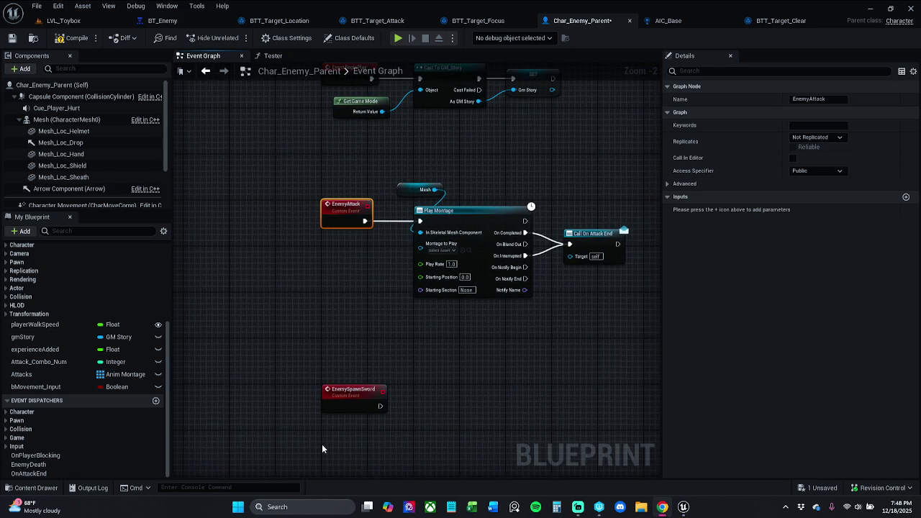
left_click(415, 352)
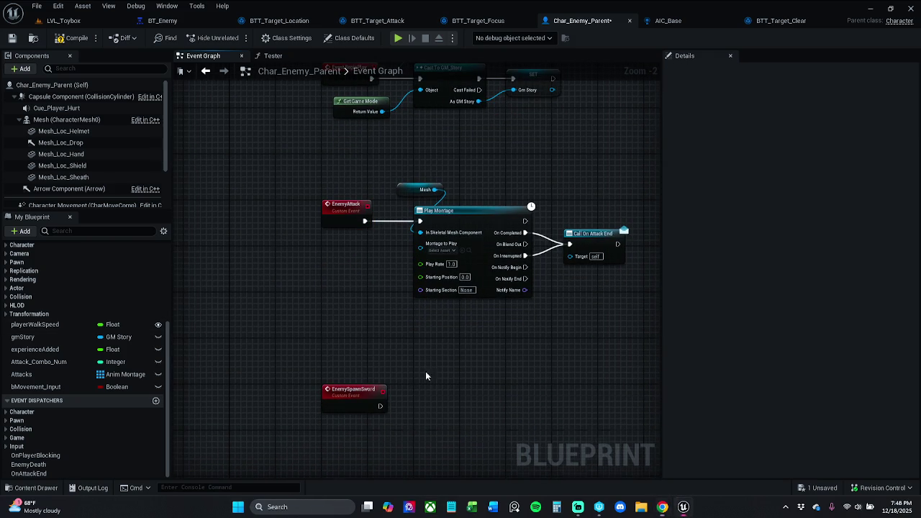
left_click_drag(425, 371, 393, 299)
Attach a trial Spawn Actor from Class node to the EnemySpawnSword event
left_click_drag(368, 354, 367, 354)
type("spawn")
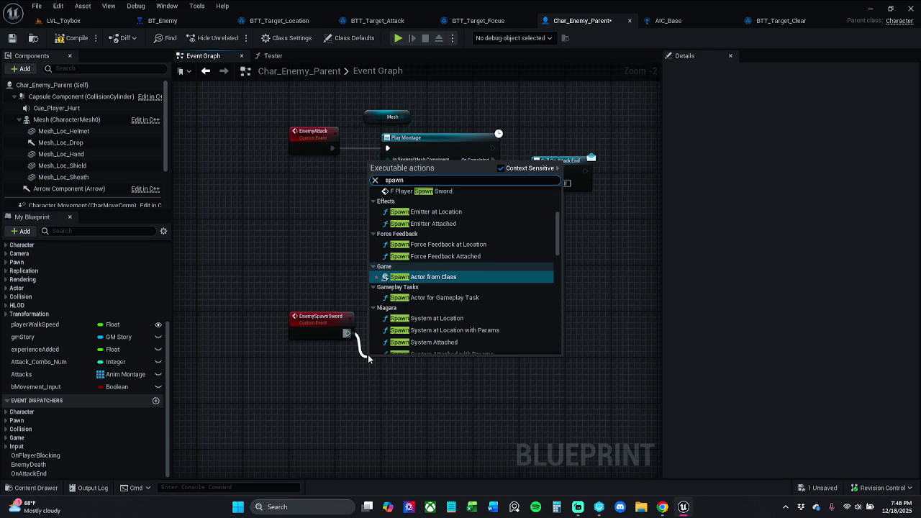
type(" tr")
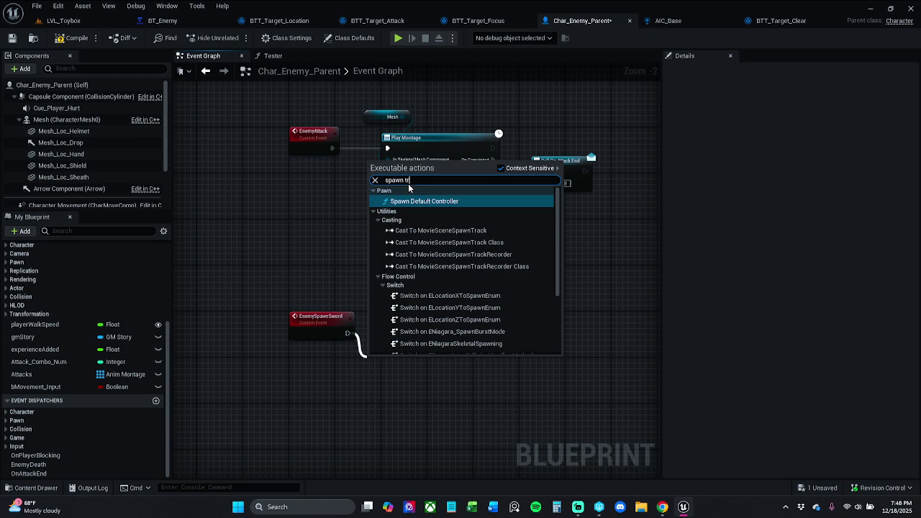
double_click(406, 180)
type("ac")
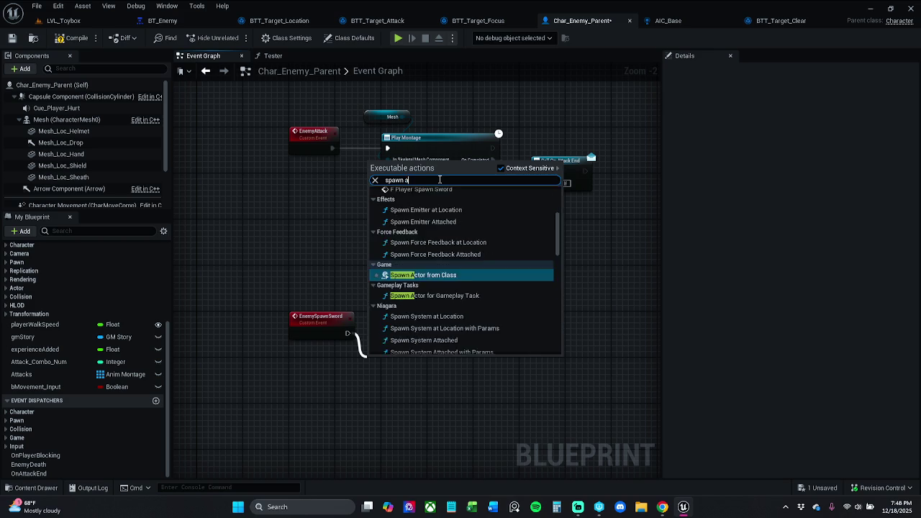
key("Escape")
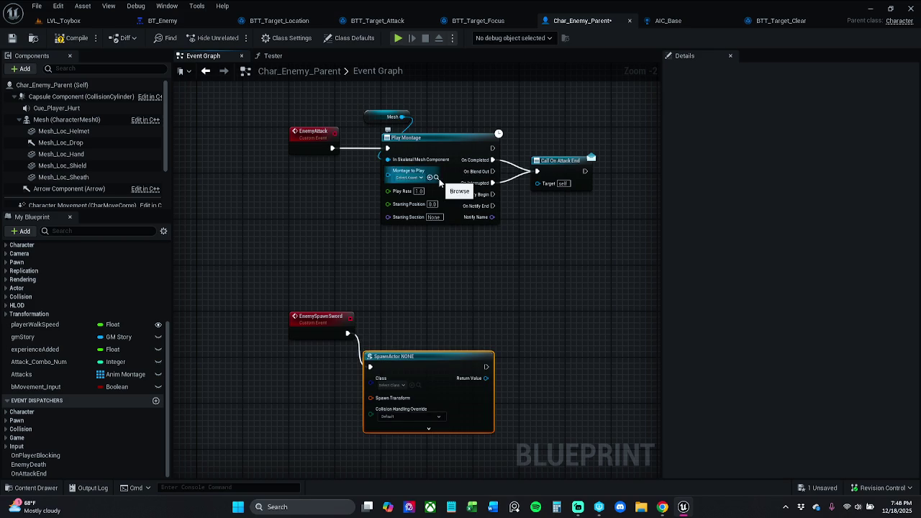
left_click(339, 328)
mouse_move(419, 367)
left_mouse_down()
mouse_move(427, 333)
mouse_move(447, 336)
left_mouse_up()
Compile the blueprint, then delete the failing SpawnActor node, leaving EnemySpawnSword unattached
left_click(338, 325)
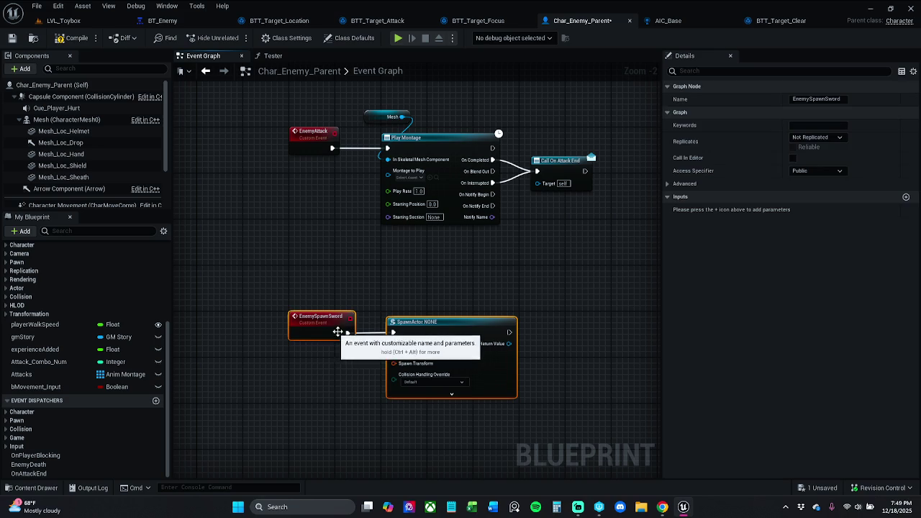
left_click(382, 297)
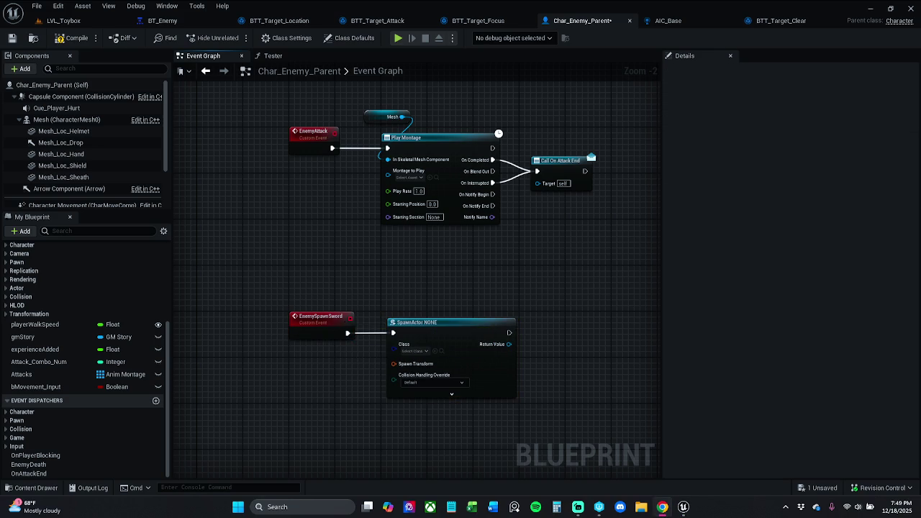
mouse_move(236, 294)
left_mouse_down()
mouse_move(269, 302)
mouse_move(217, 302)
left_mouse_up()
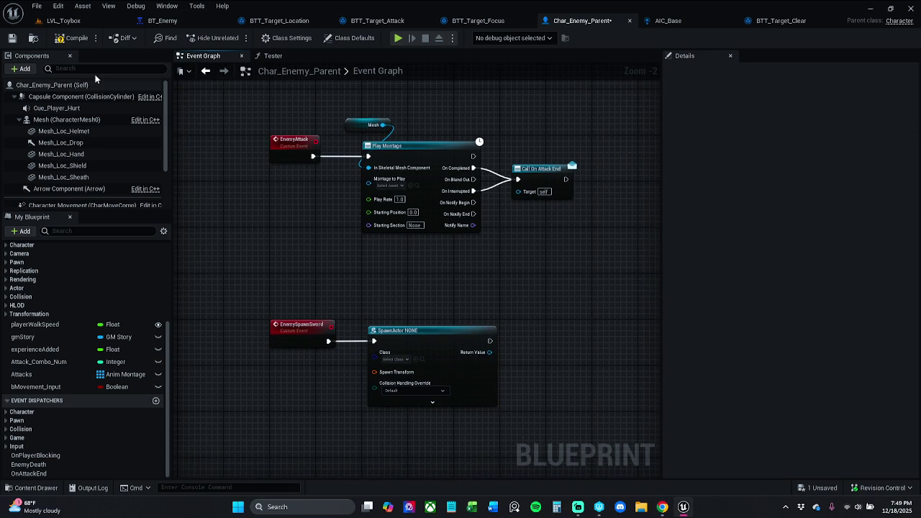
left_click(70, 37)
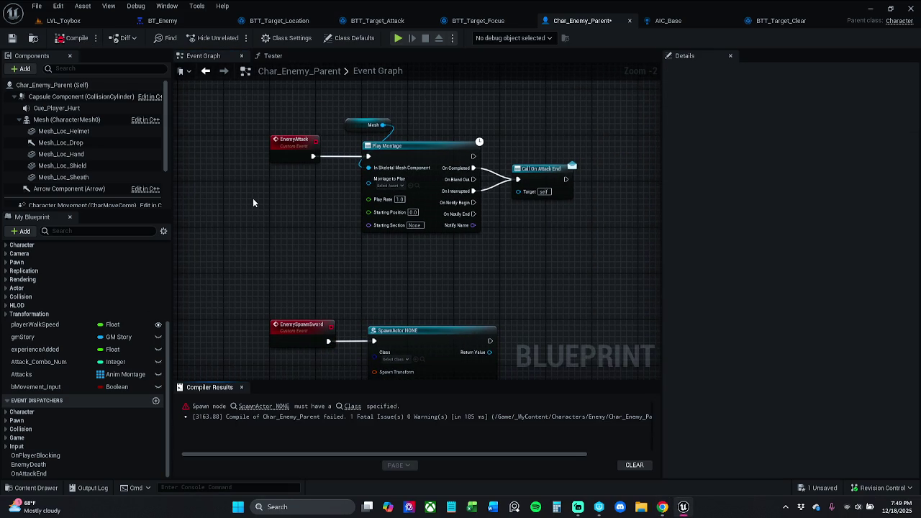
left_click(242, 387)
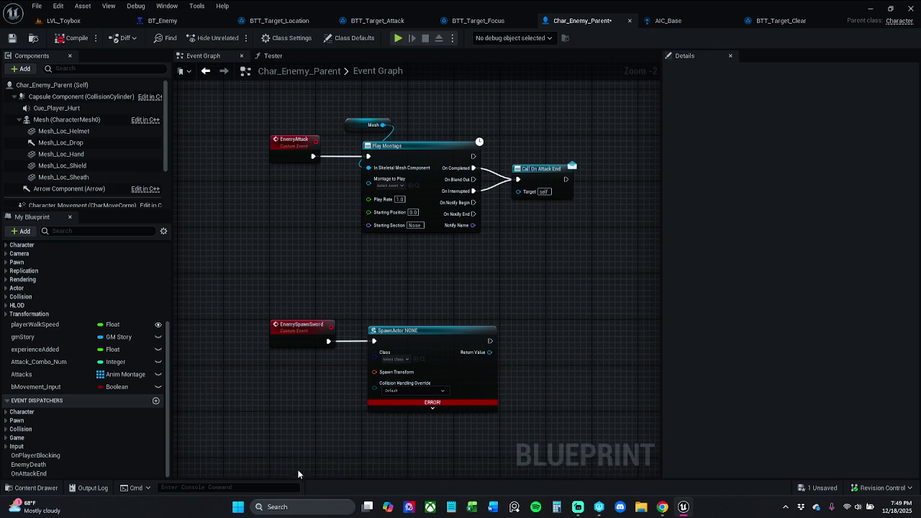
left_click_drag(374, 372, 339, 402)
type("get")
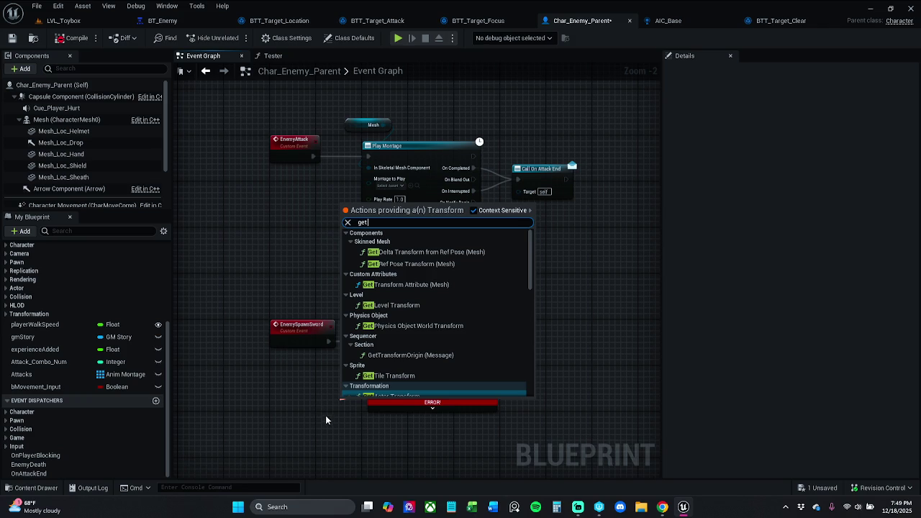
left_click(335, 418)
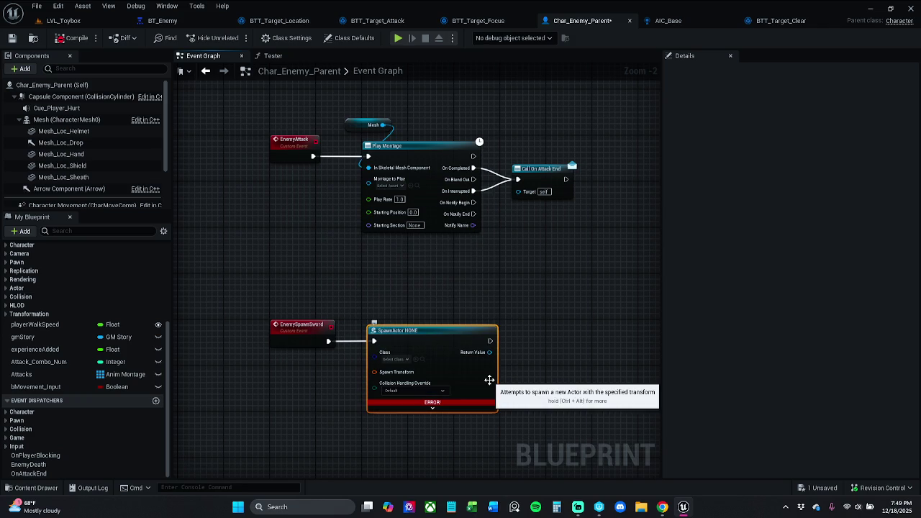
key("Delete")
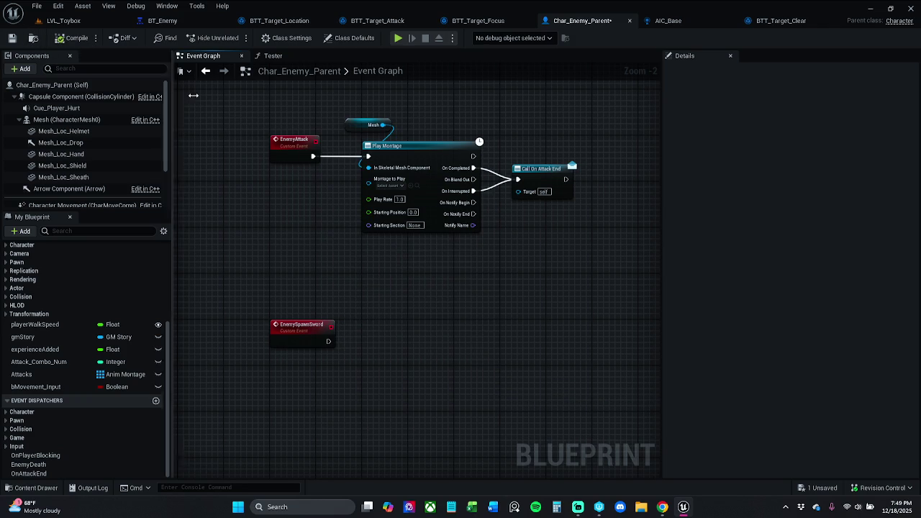
left_click(324, 333)
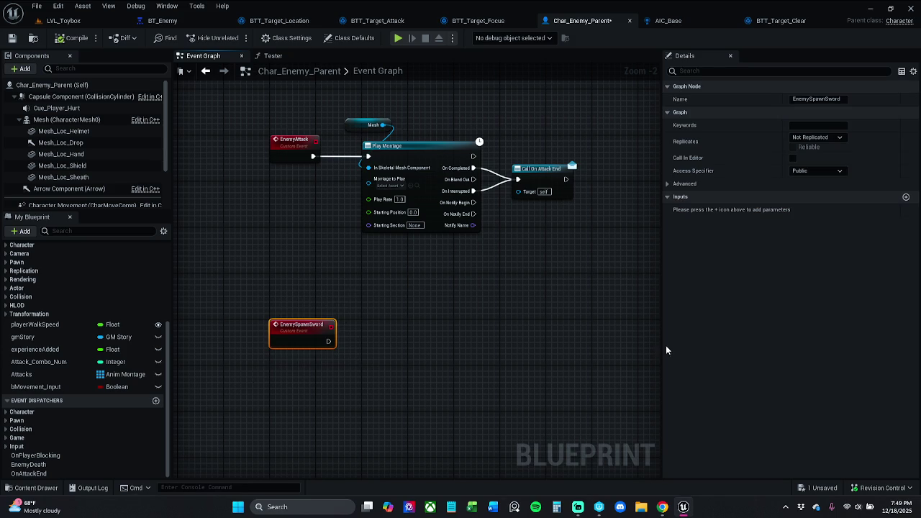
Open the Char_Player blueprint from the Characters > Player folder
left_click(572, 339)
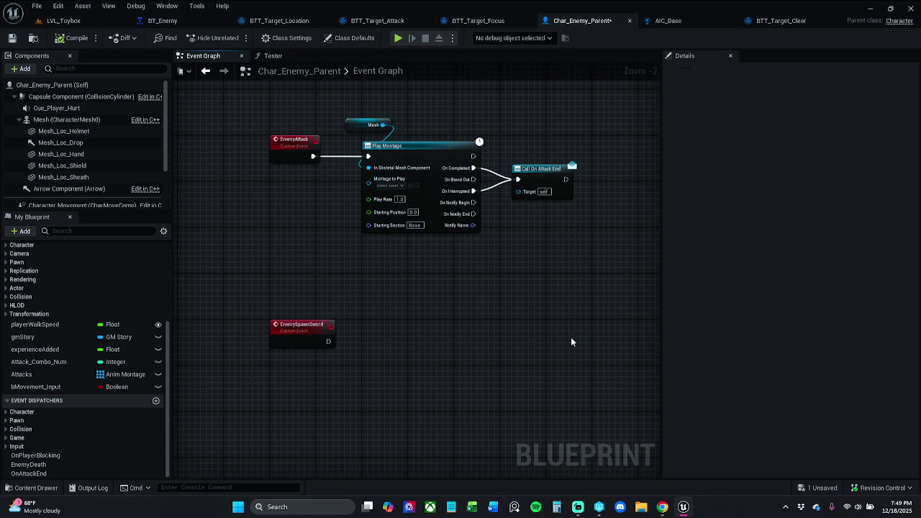
key("ctrl+space")
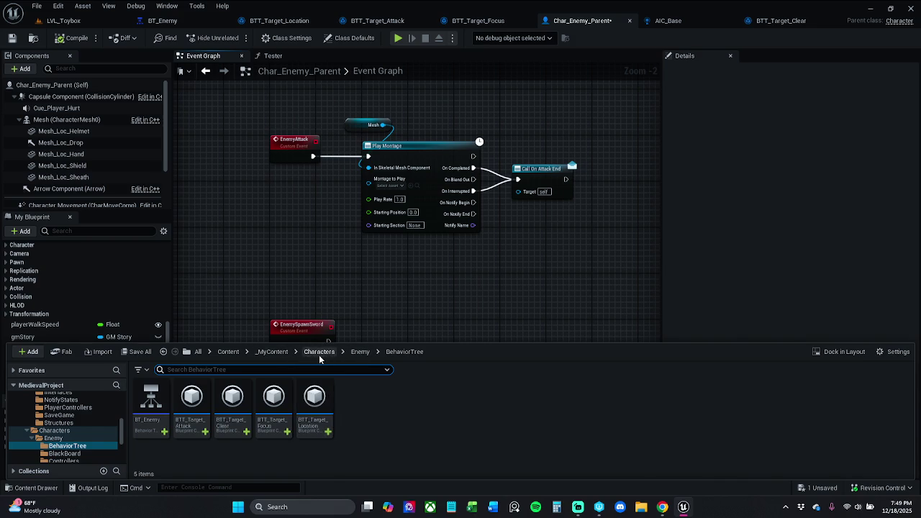
left_click(319, 352)
double_click(234, 402)
left_click(193, 412)
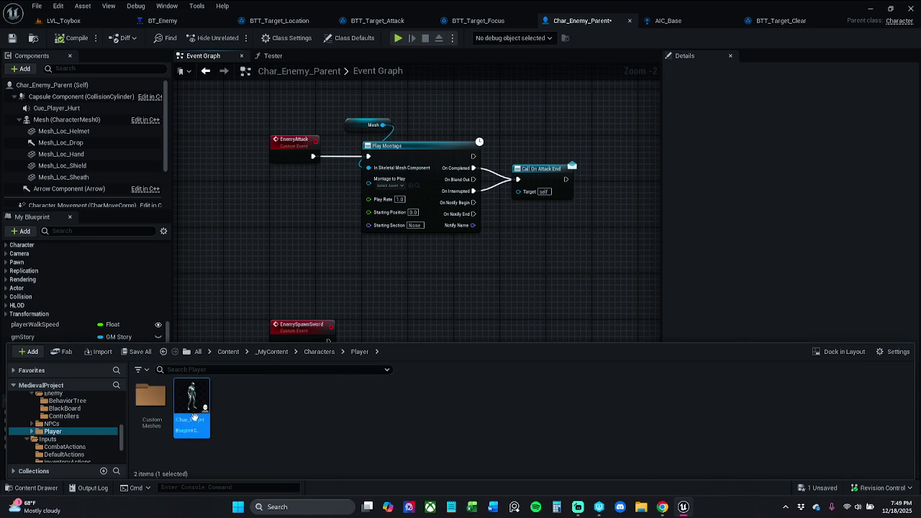
double_click(194, 417)
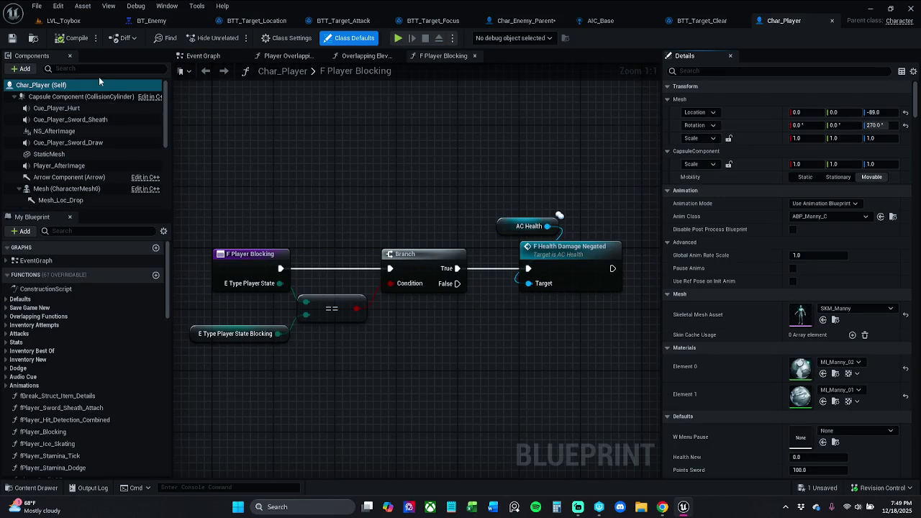
Search for 'spawn' and view Char_Player's F Player Spawn Sword function, then return to Char_Enemy_Parent
left_click(90, 231)
type("spawn")
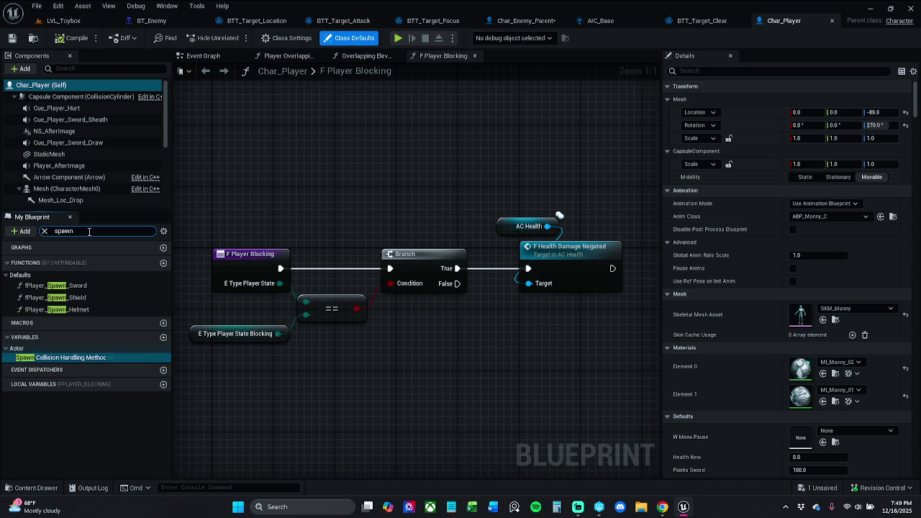
double_click(80, 285)
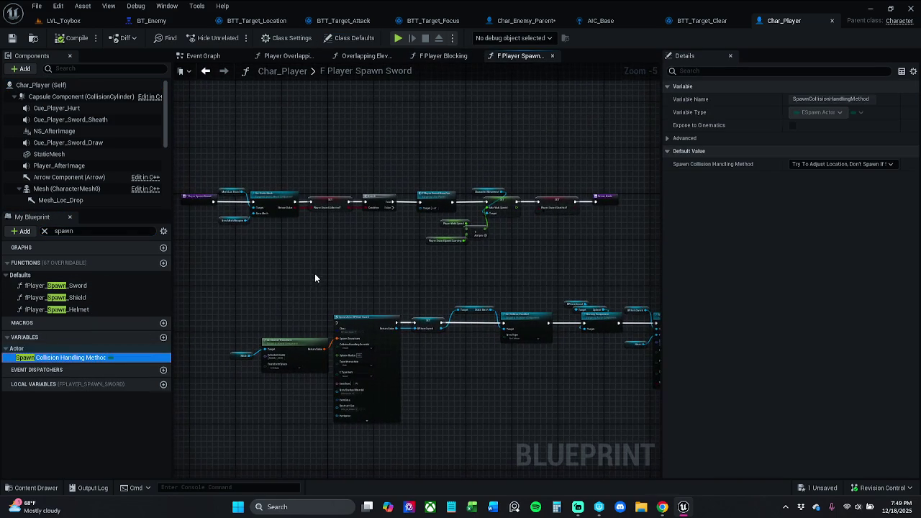
mouse_move(214, 162)
left_mouse_down()
mouse_move(523, 265)
mouse_move(643, 284)
mouse_move(638, 291)
left_mouse_up()
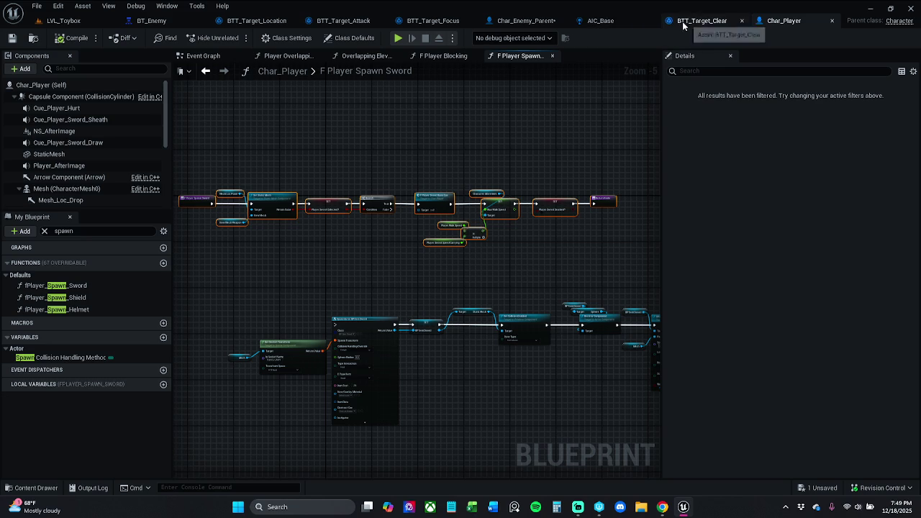
left_click(517, 22)
left_click_drag(769, 20, 0, 43)
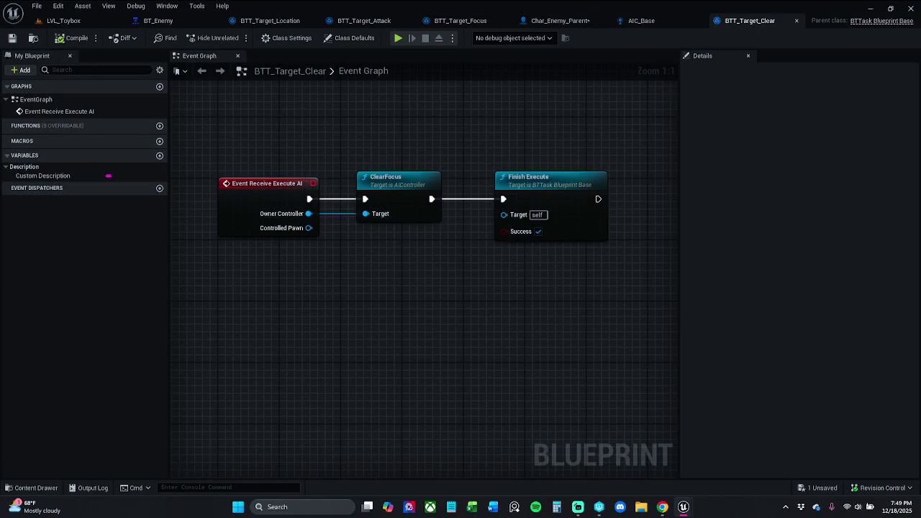
left_click(582, 22)
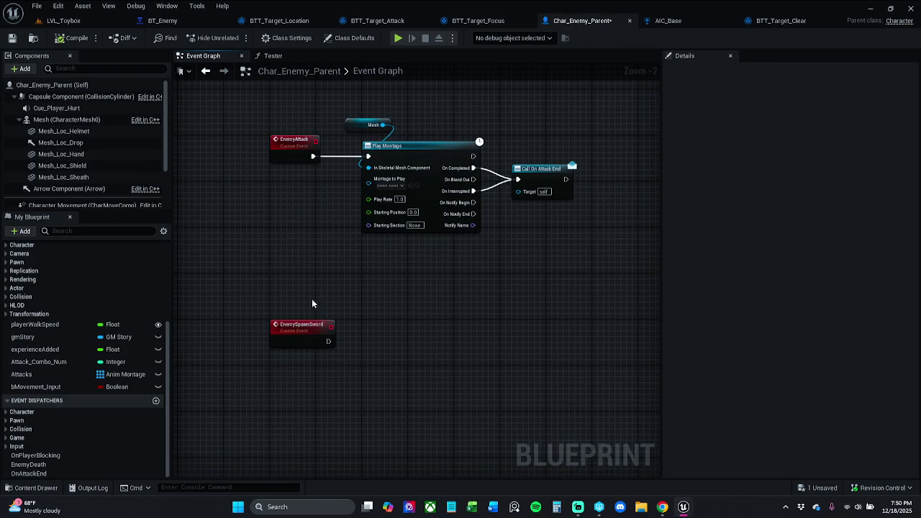
key("c")
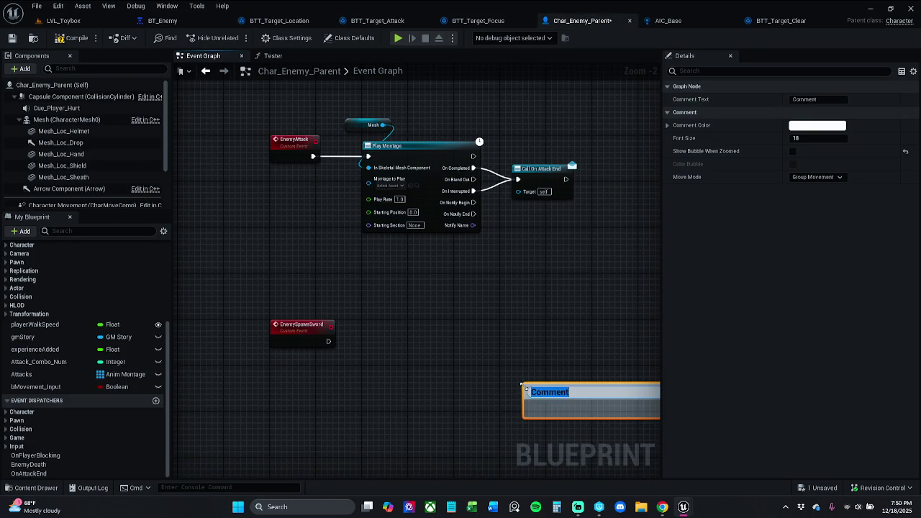
key("ctrl+v")
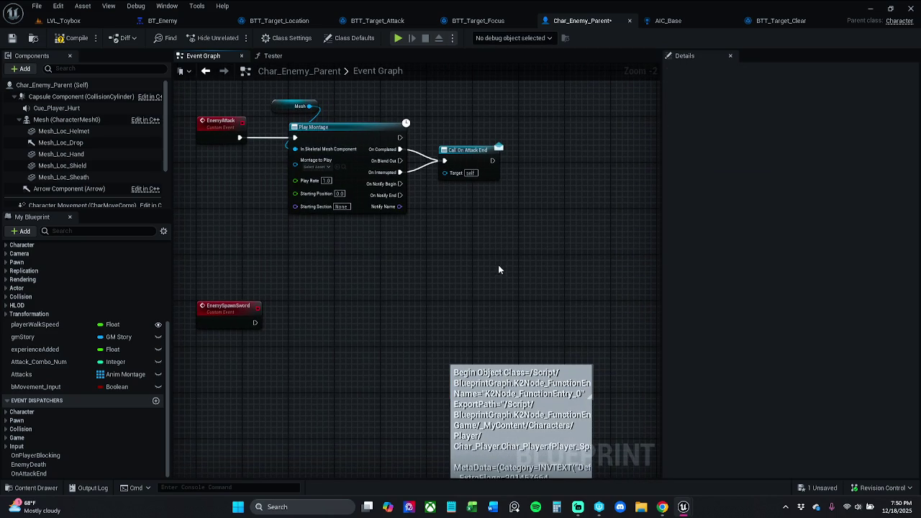
key("ctrl+v")
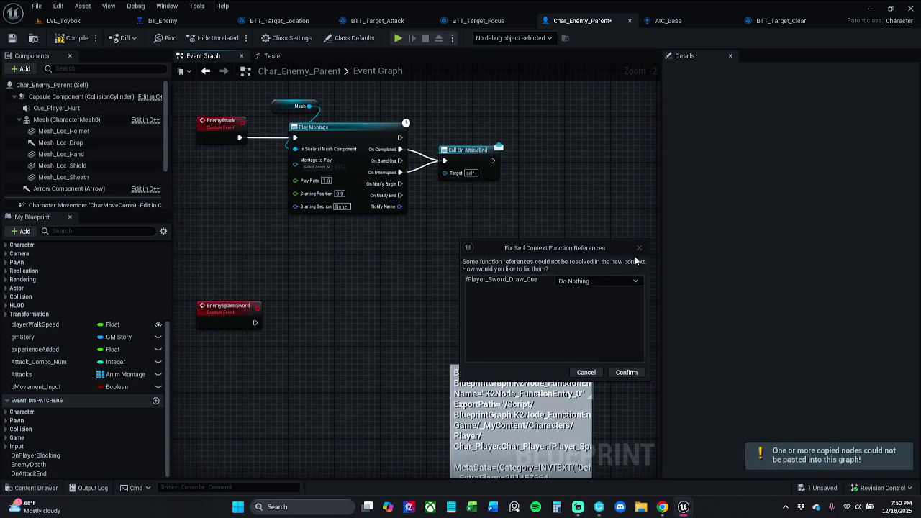
left_click(586, 372)
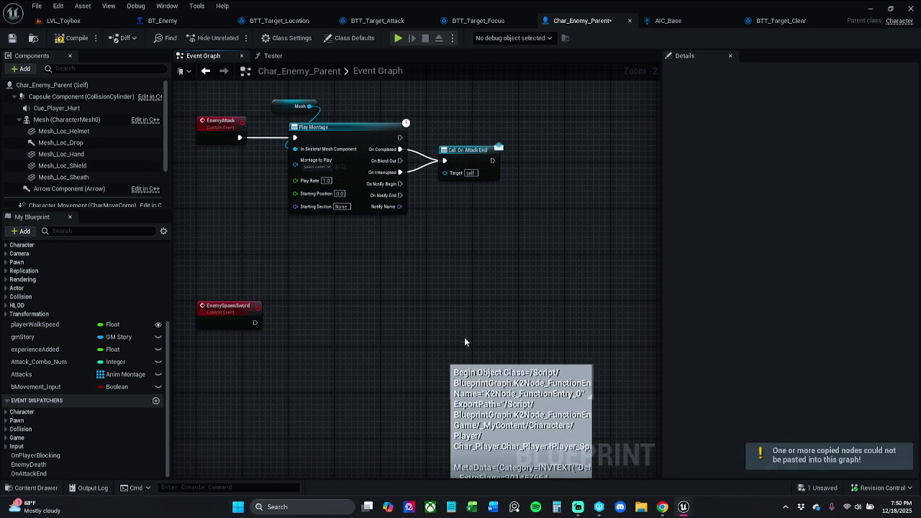
left_click(545, 400)
key("Delete")
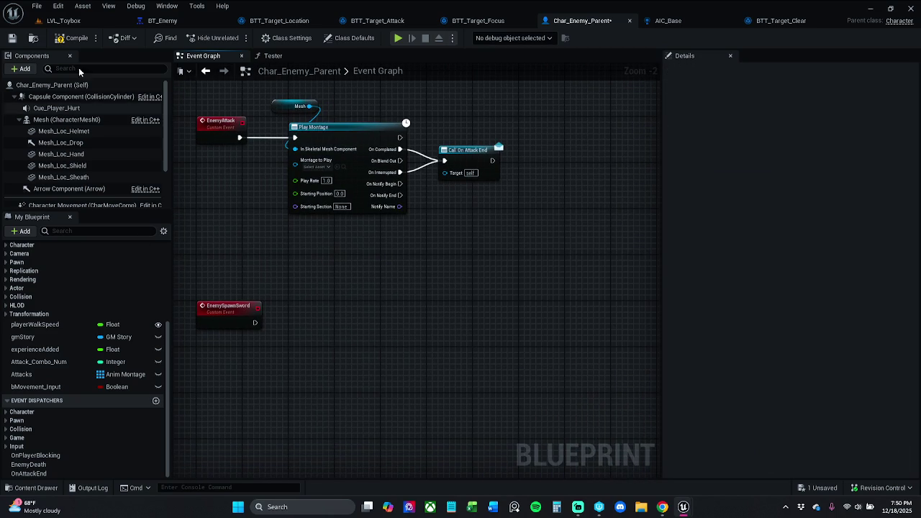
scroll(106, 301, "up", 3)
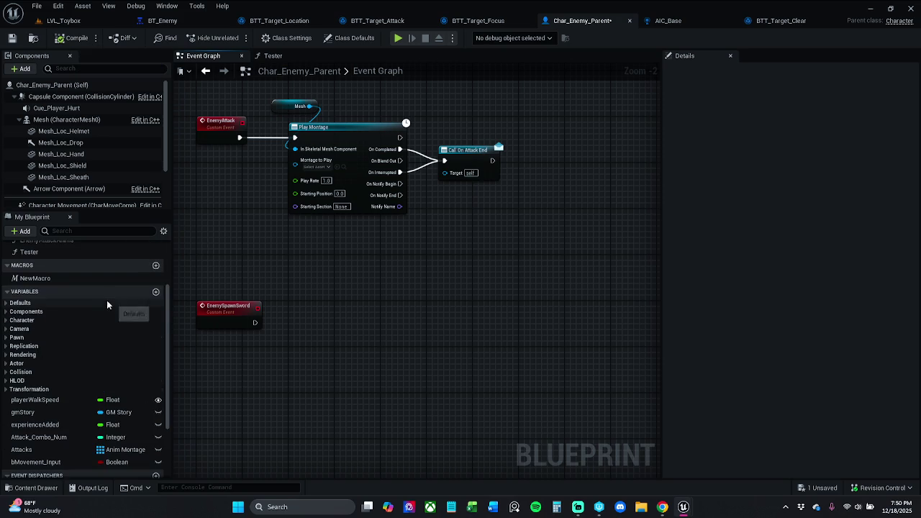
scroll(155, 297, "up", 2)
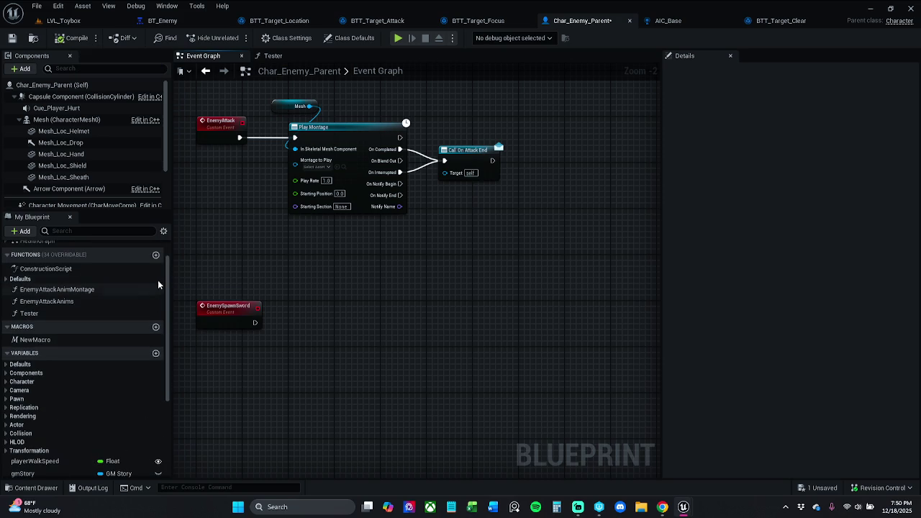
left_click(156, 256)
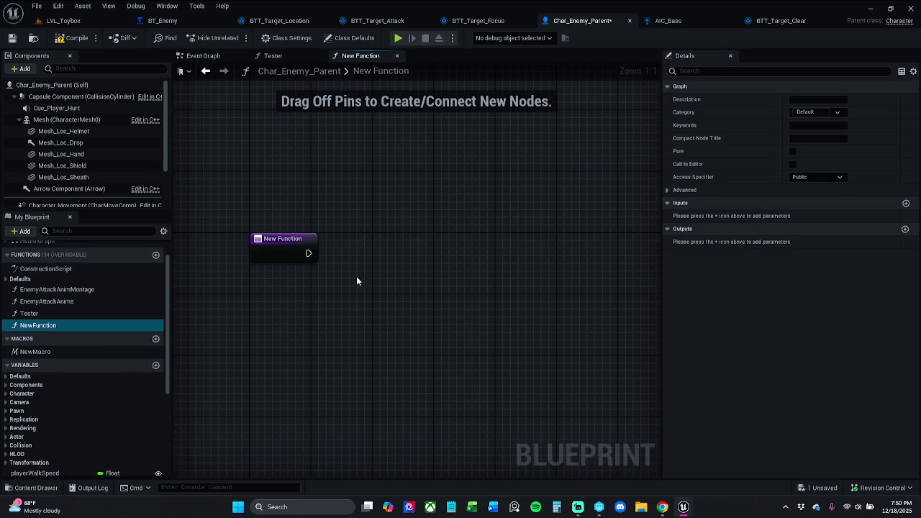
Paste the copied Set Static Mesh nodes into NewFunction and tidy their layout
key("ctrl+v")
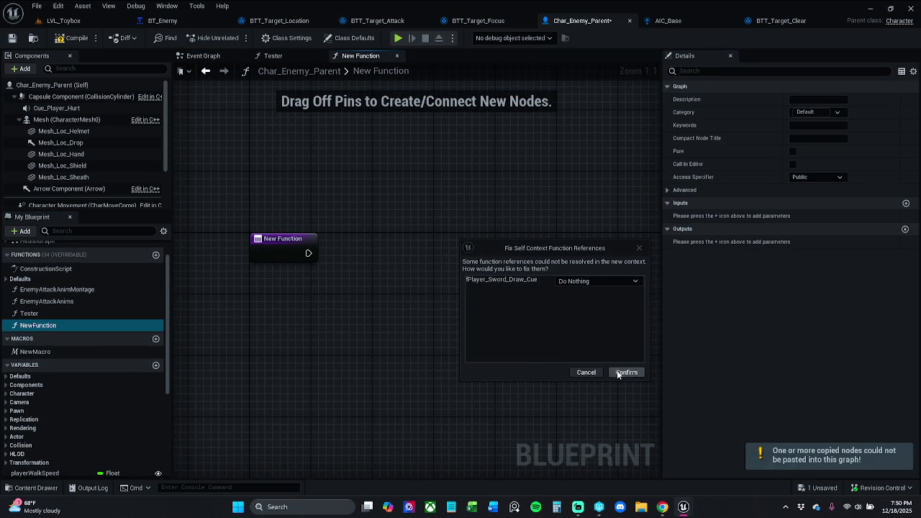
left_click(616, 370)
mouse_move(356, 235)
left_mouse_down()
mouse_move(684, 240)
mouse_move(577, 237)
mouse_move(619, 234)
mouse_move(585, 219)
mouse_move(555, 227)
left_mouse_up()
left_click(463, 214)
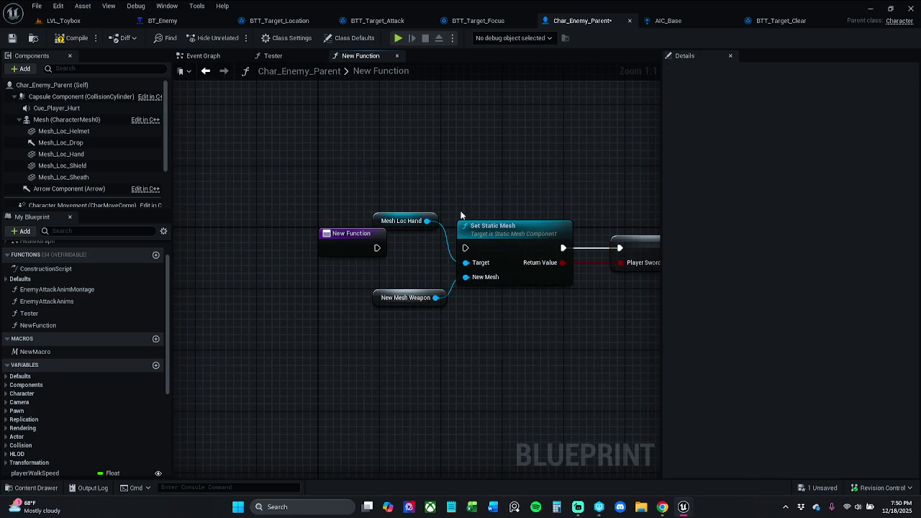
left_click_drag(438, 217, 499, 209)
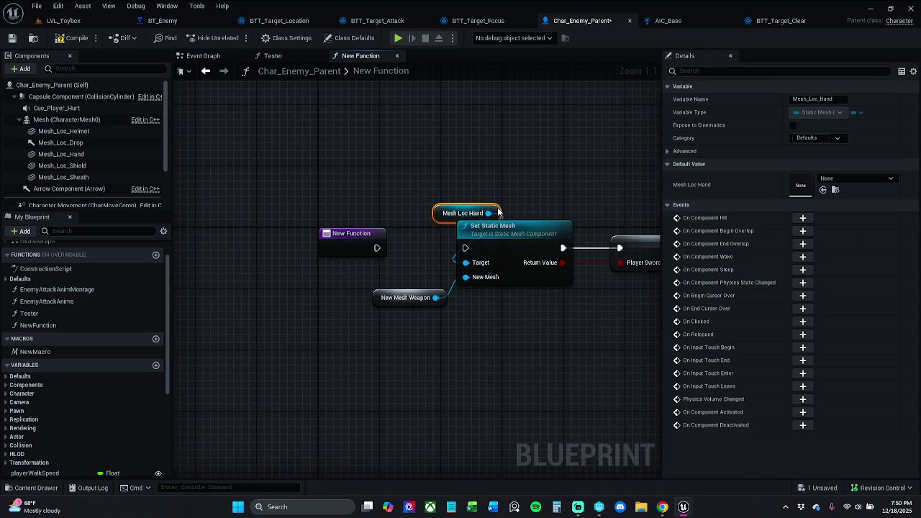
left_click(547, 195)
left_click_drag(442, 297, 510, 296)
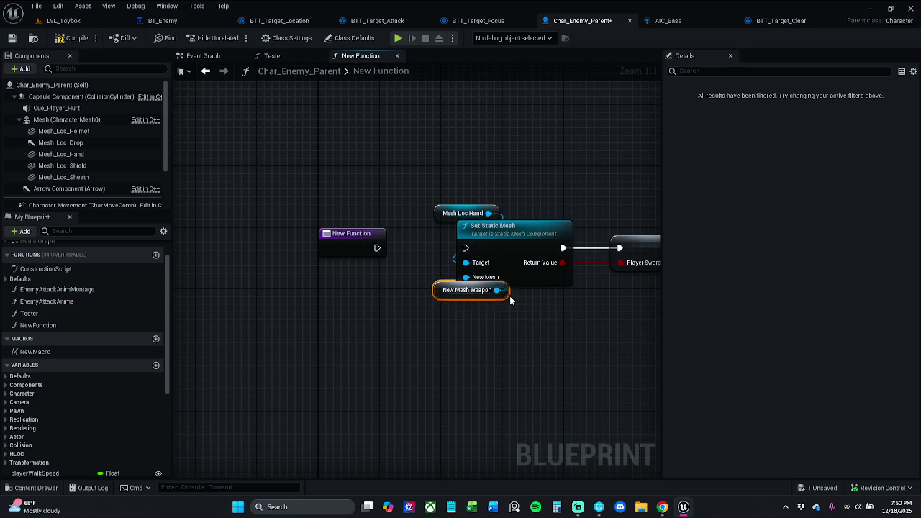
left_click(496, 344)
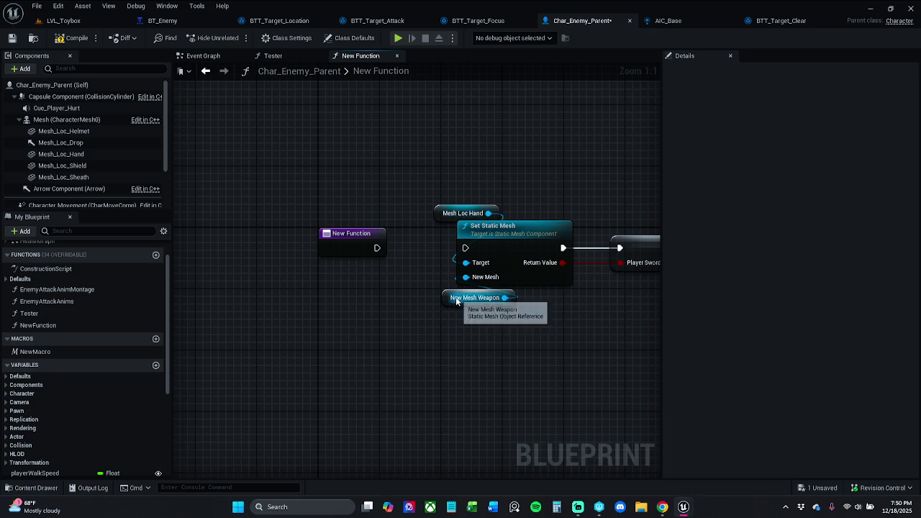
left_click_drag(446, 302, 441, 312)
left_click(450, 347)
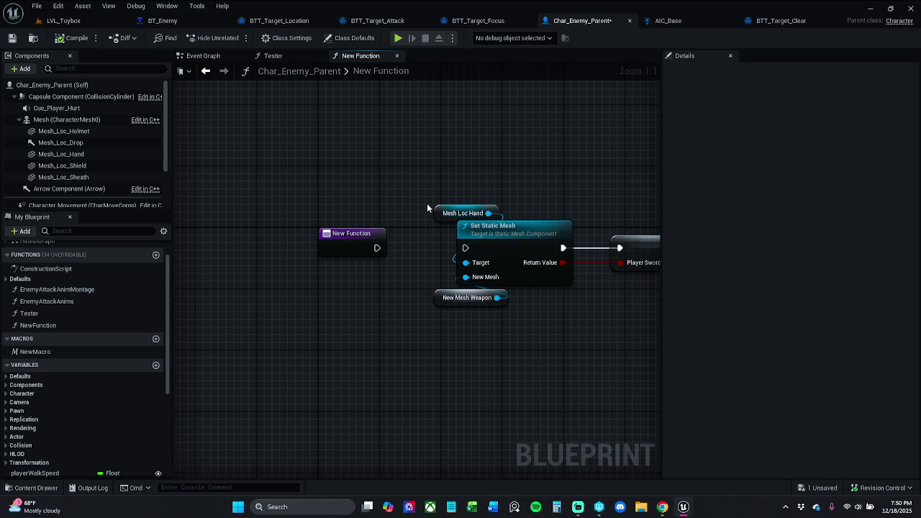
Create a New_Mesh_Weapon variable from the pasted getter and open the Construction Script
left_click_drag(423, 333, 489, 298)
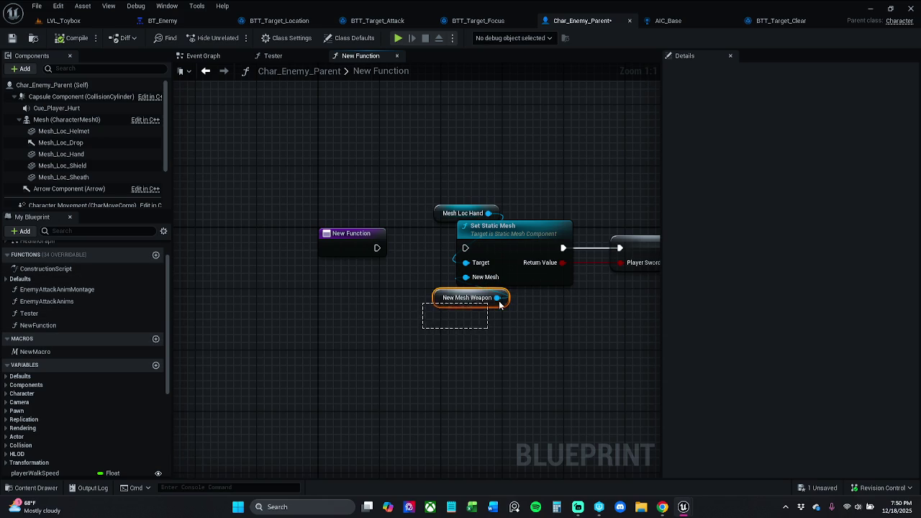
right_click(441, 303)
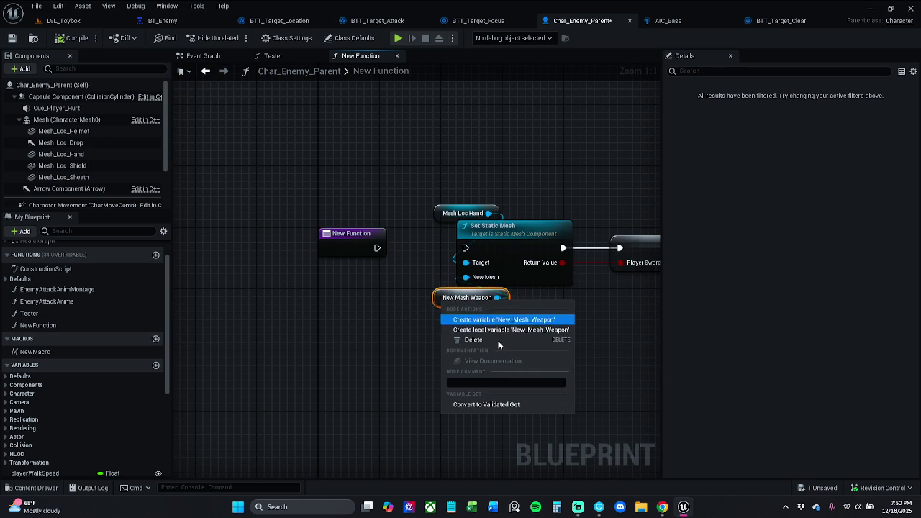
left_click(497, 319)
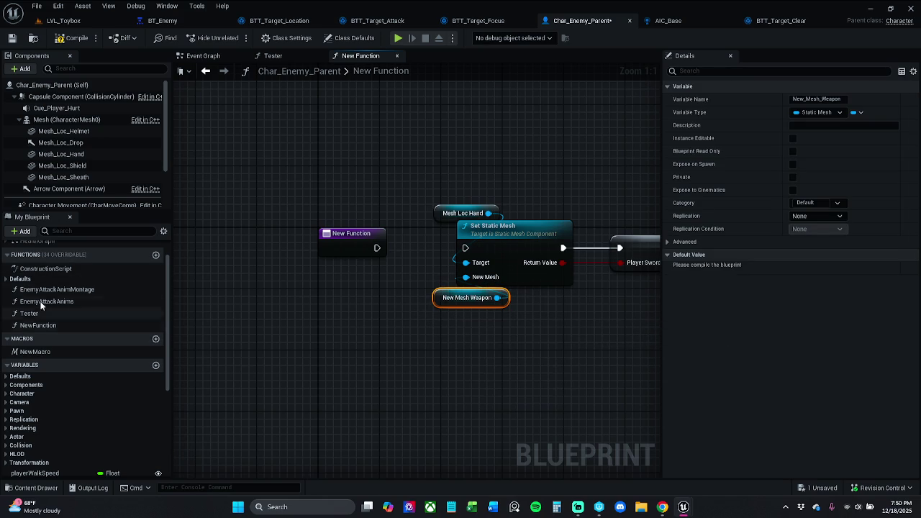
double_click(76, 272)
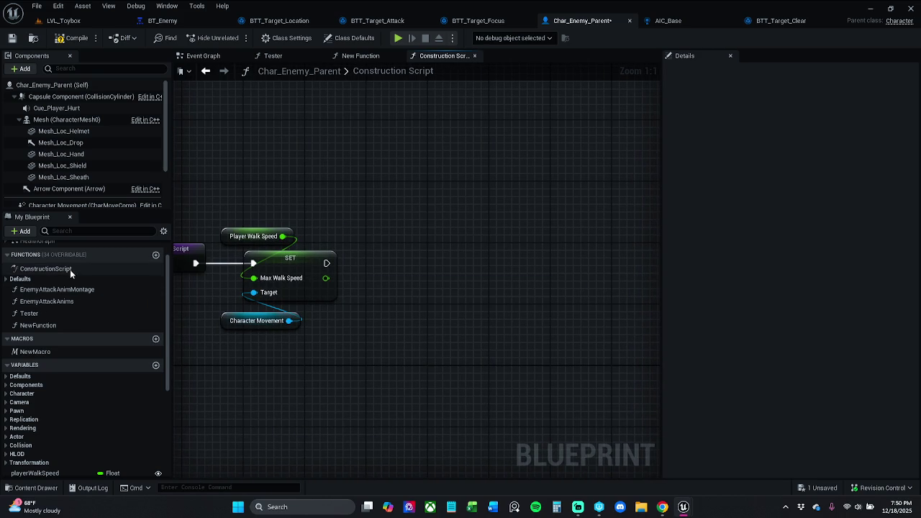
Add a New_Mesh_Weapon setter after Max Walk Speed and rename the variable newMeshWeapon
scroll(68, 429, "down", 5)
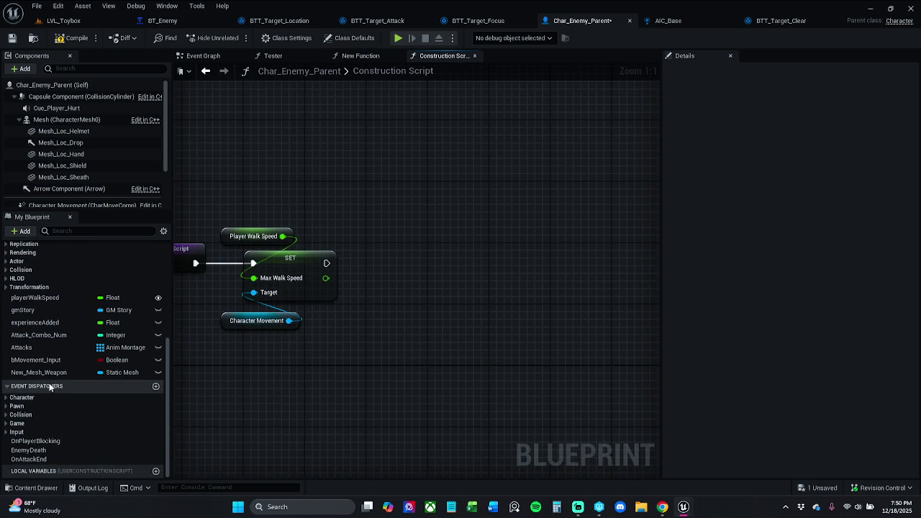
mouse_move(51, 372)
left_mouse_down()
mouse_move(392, 267)
mouse_move(376, 263)
left_mouse_up()
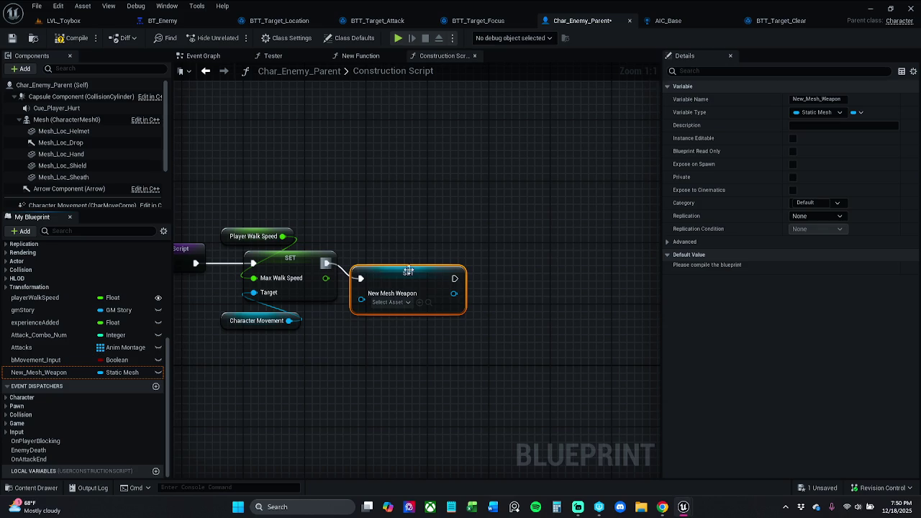
left_click(50, 373)
left_click(50, 373)
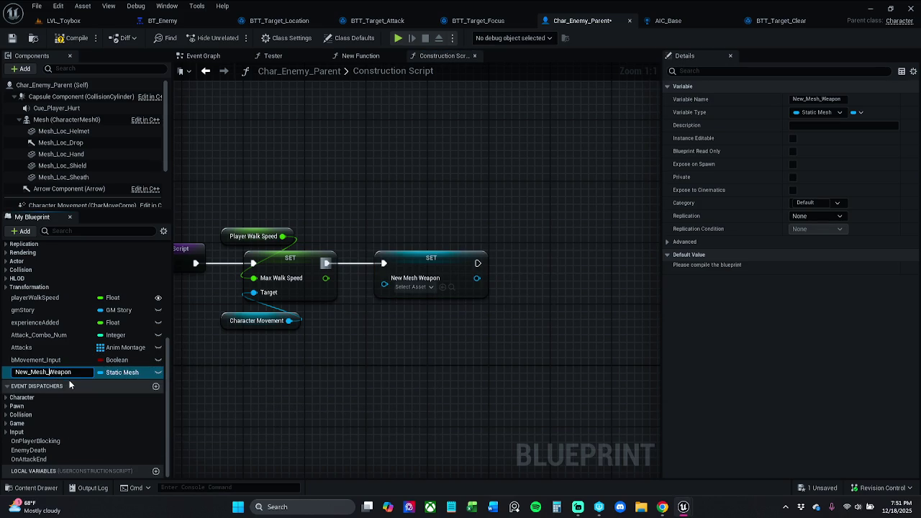
key("BackSpace")
key("Left")
key("Left")
key("BackSpace")
type("n")
key("Return")
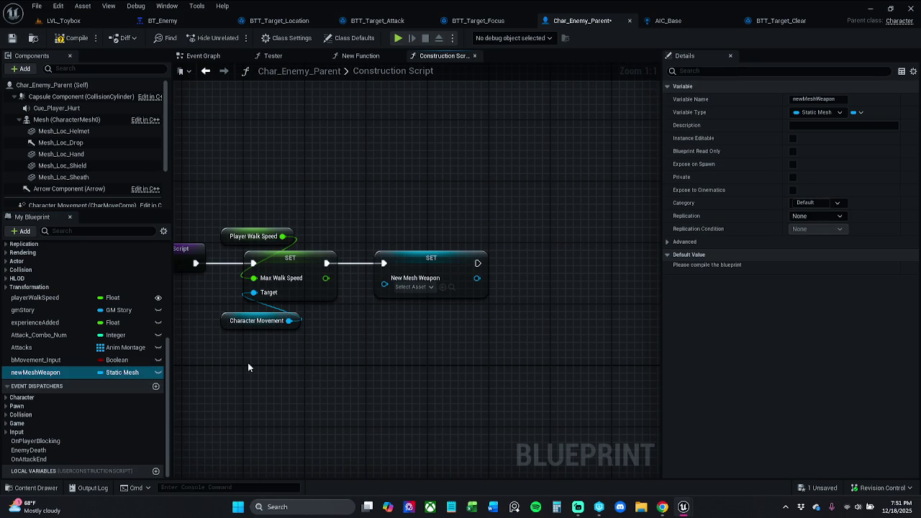
left_click_drag(352, 336, 304, 336)
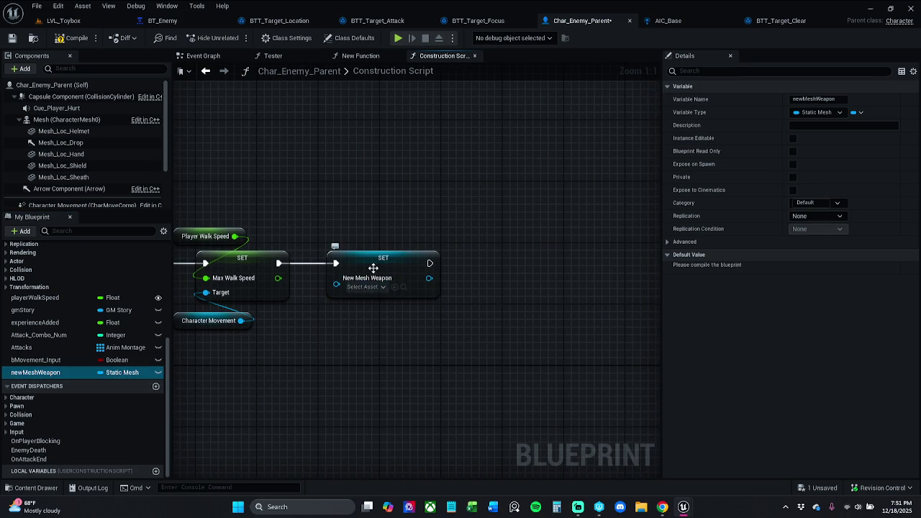
left_click_drag(368, 281, 384, 280)
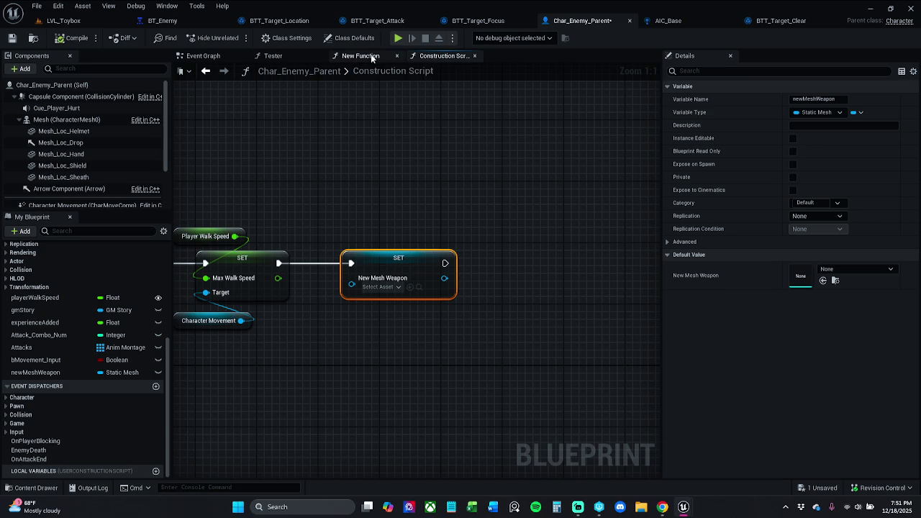
In NewFunction, wire the function entry into Set Static Mesh
left_click(373, 56)
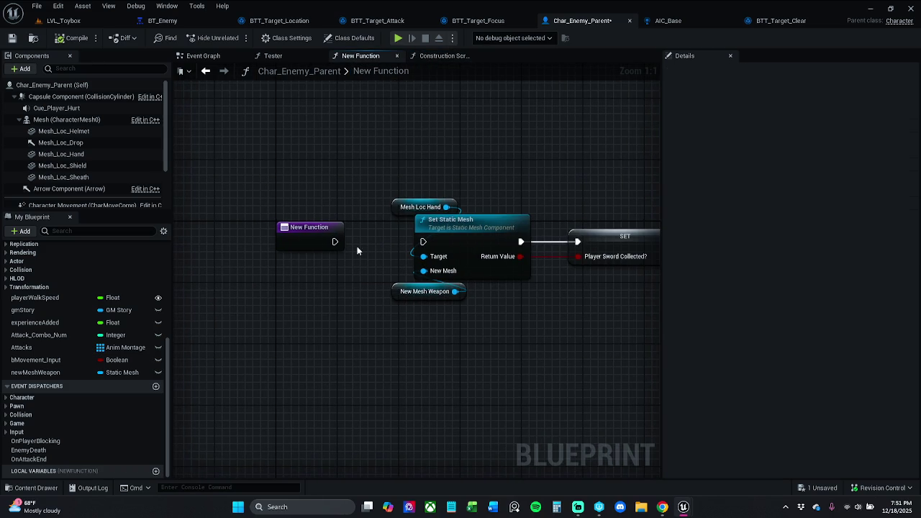
left_click_drag(334, 241, 423, 242)
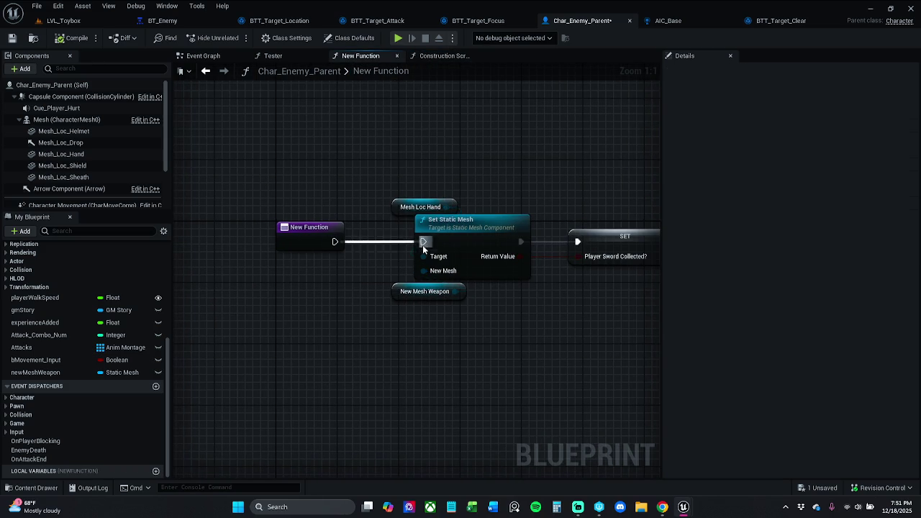
left_click(441, 294)
left_click_drag(524, 318, 402, 315)
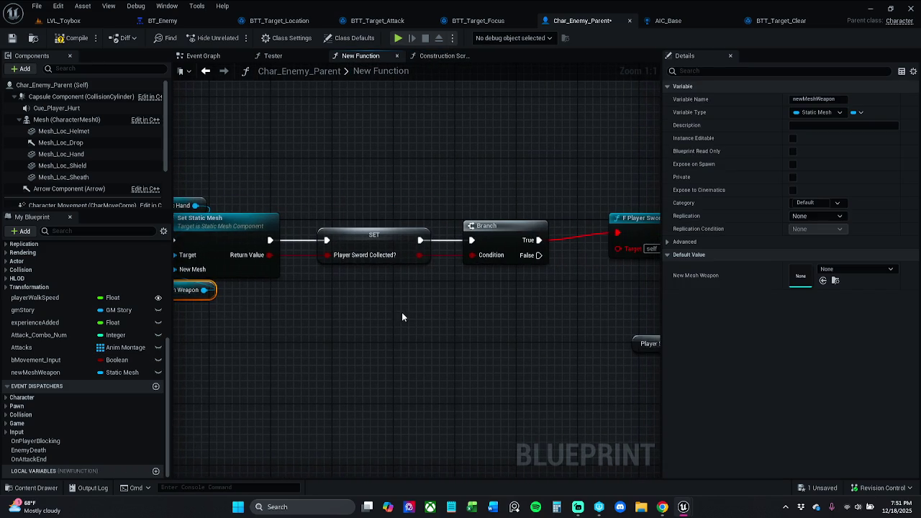
Create the missing Player Sword Collected boolean variable and rename it to the enemy version
left_click(375, 238)
right_click(379, 244)
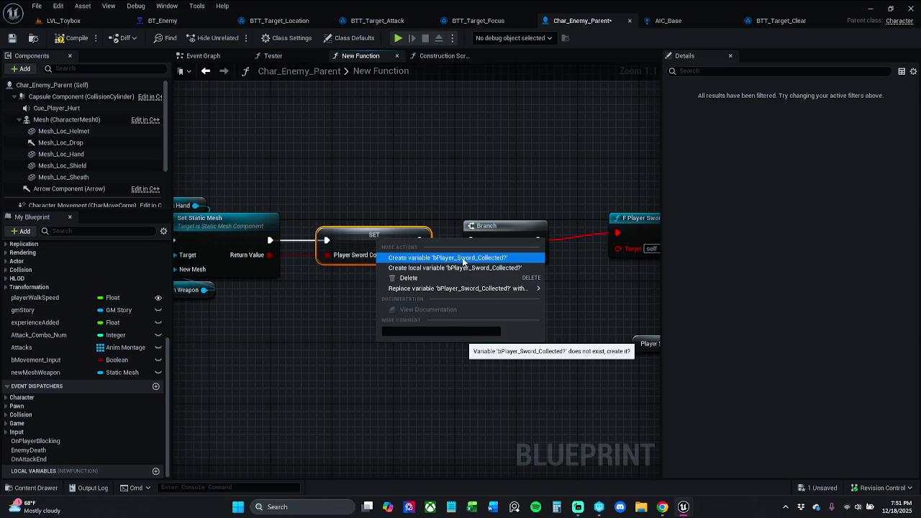
left_click(465, 259)
left_click(81, 385)
left_click(86, 388)
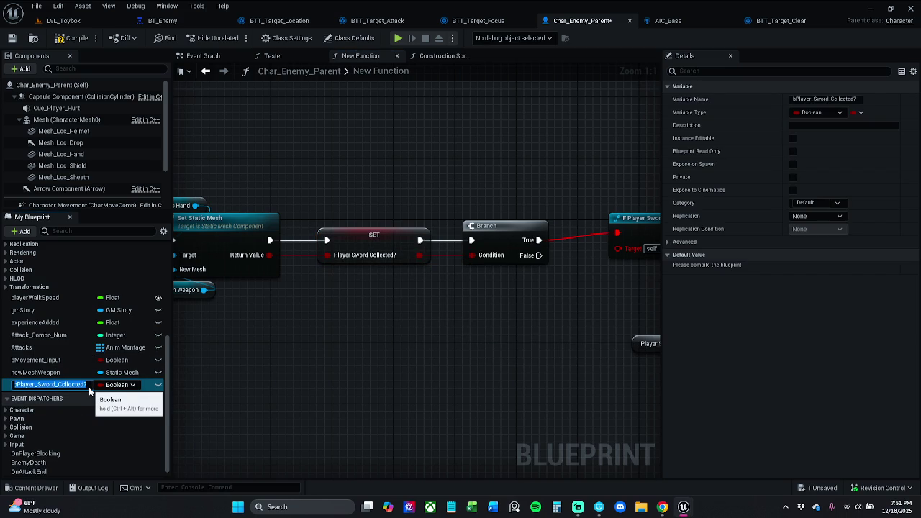
key("End")
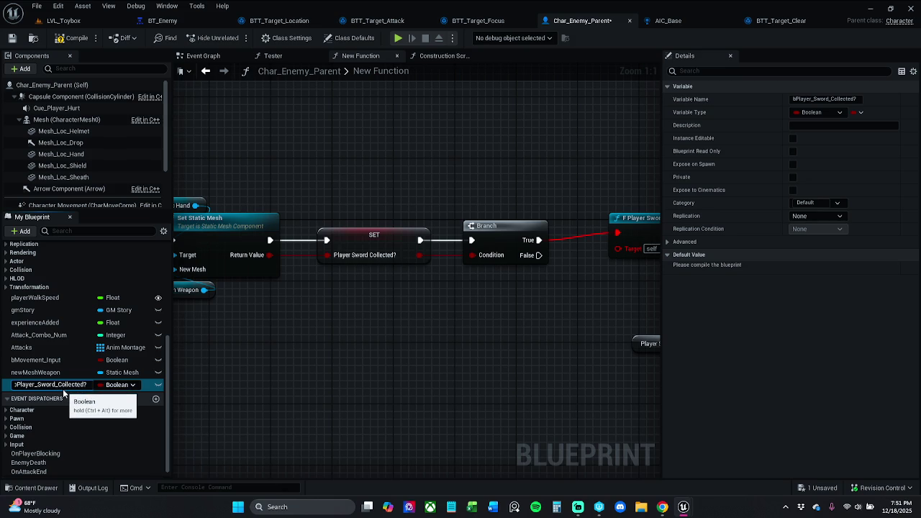
key("BackSpace")
key("BackSpace")
key("BackSpace")
key("BackSpace")
type("enemy")
key("Return")
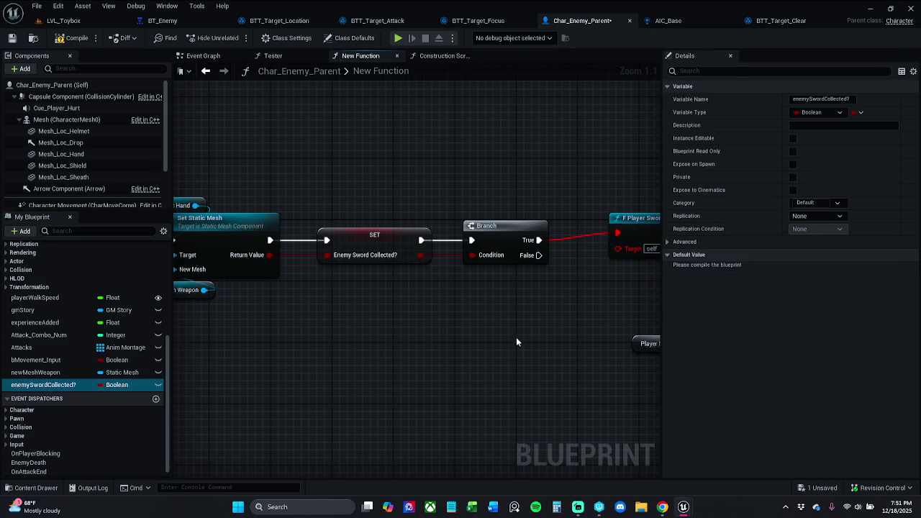
Delete the Player Sword Draw Cue and the sword-sheathed SET nodes
left_click_drag(516, 337, 339, 345)
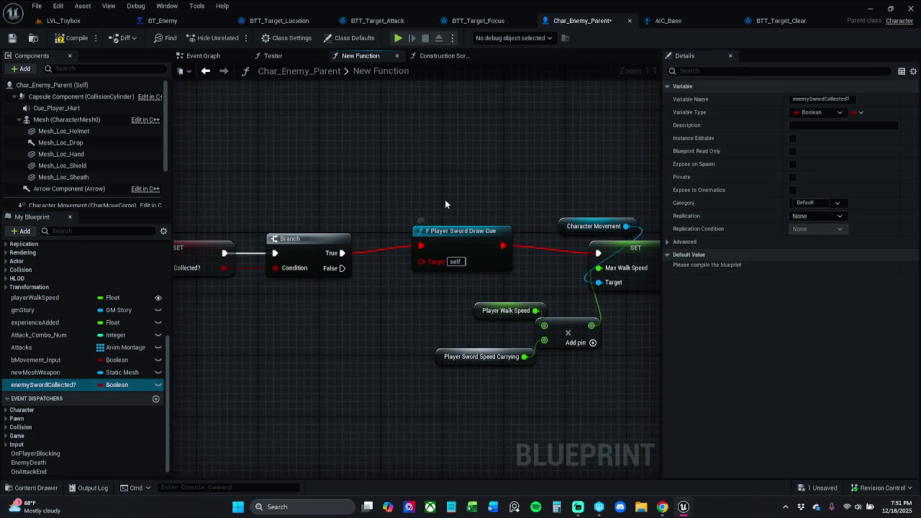
left_click(512, 255)
key("Delete")
mouse_move(514, 254)
left_mouse_down()
mouse_move(311, 250)
mouse_move(243, 236)
left_mouse_up()
left_click(515, 237)
key("Delete")
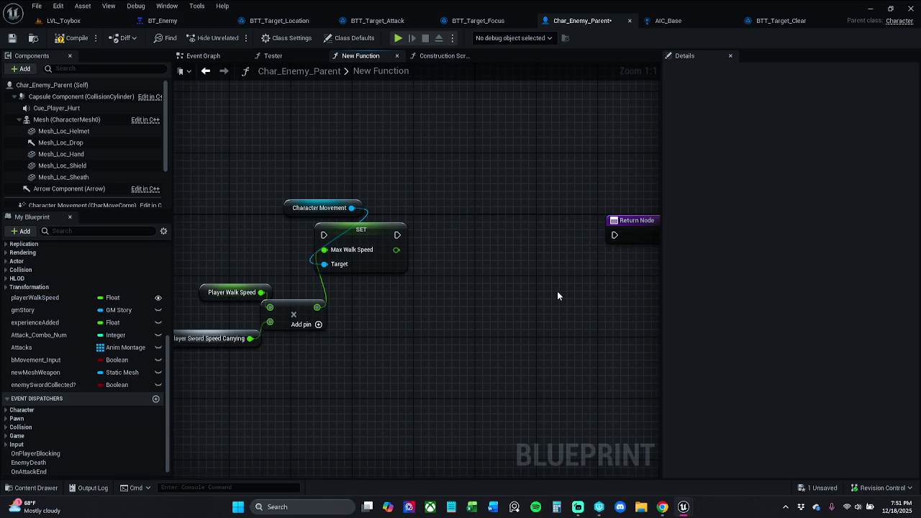
Wire Branch True into SET Max Walk Speed, then into the Return Node
mouse_move(619, 231)
left_mouse_down()
mouse_move(397, 236)
mouse_move(479, 198)
mouse_move(574, 210)
left_mouse_up()
left_click(409, 219)
left_click_drag(489, 225, 227, 225)
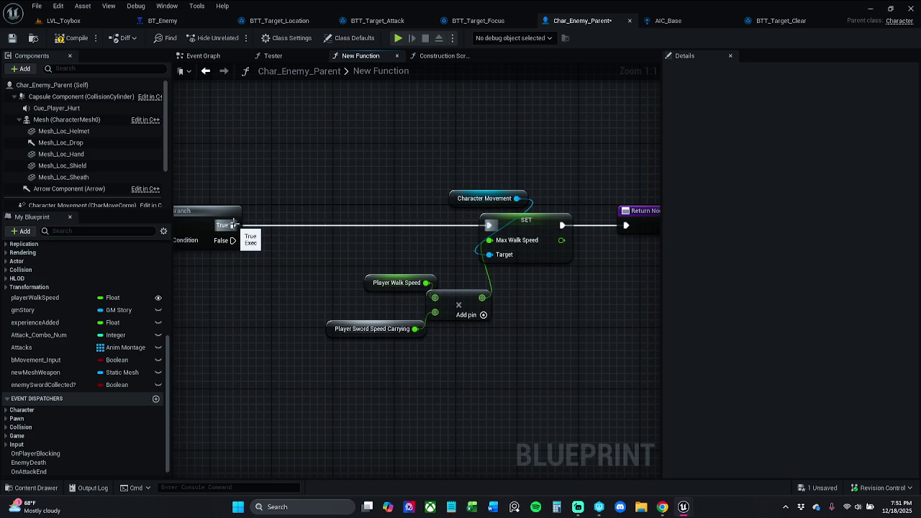
mouse_move(311, 304)
left_mouse_down()
mouse_move(329, 351)
mouse_move(326, 375)
left_mouse_up()
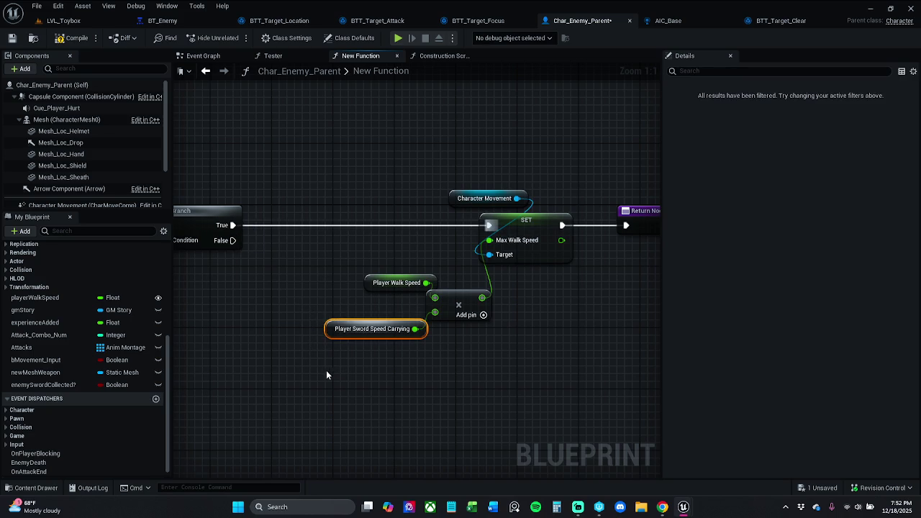
Create the playerSwordSpeedCarrying Float variable from the undefined Player Sword Speed Carrying node
right_click(332, 327)
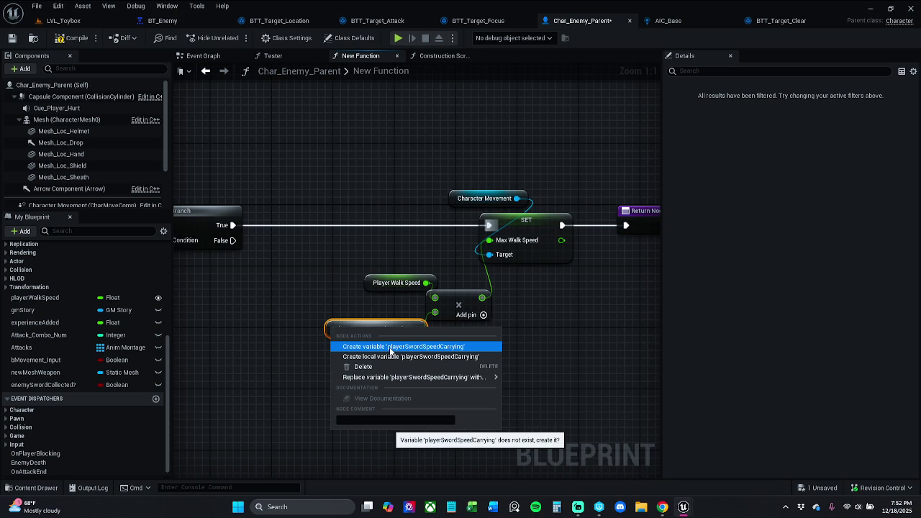
left_click(101, 297)
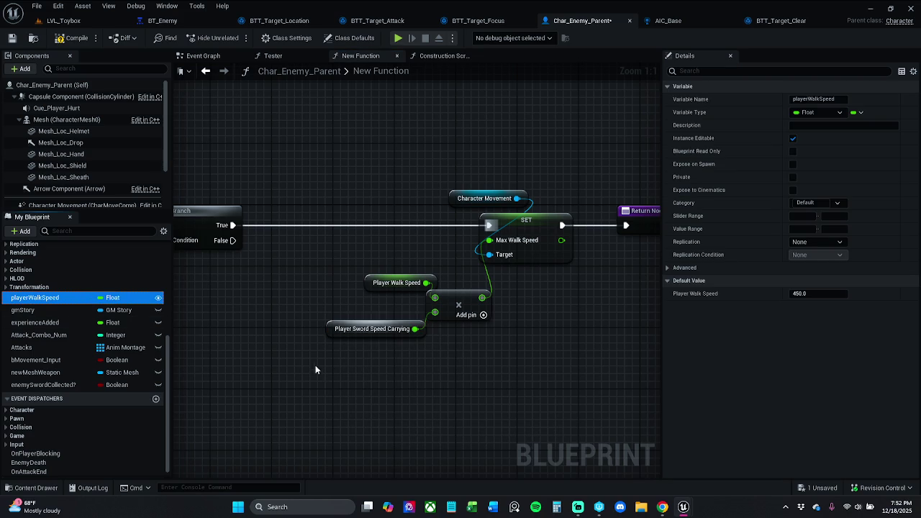
left_click(338, 329)
right_click(339, 329)
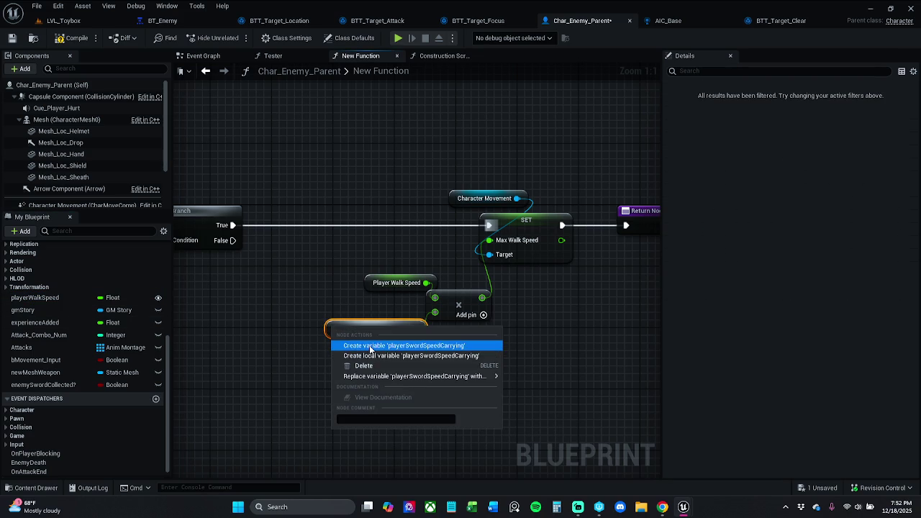
left_click(370, 345)
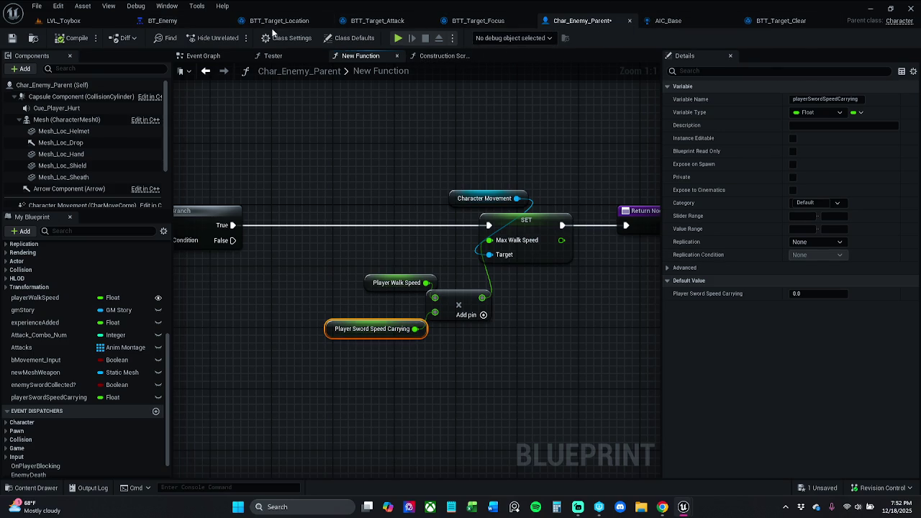
mouse_move(408, 191)
left_mouse_down()
mouse_move(822, 191)
mouse_move(267, 185)
mouse_move(573, 177)
left_mouse_up()
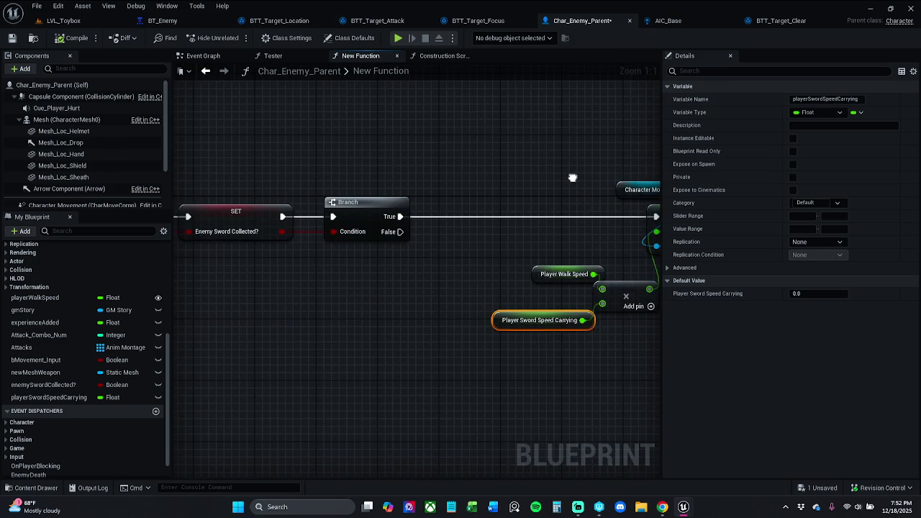
left_click(31, 488)
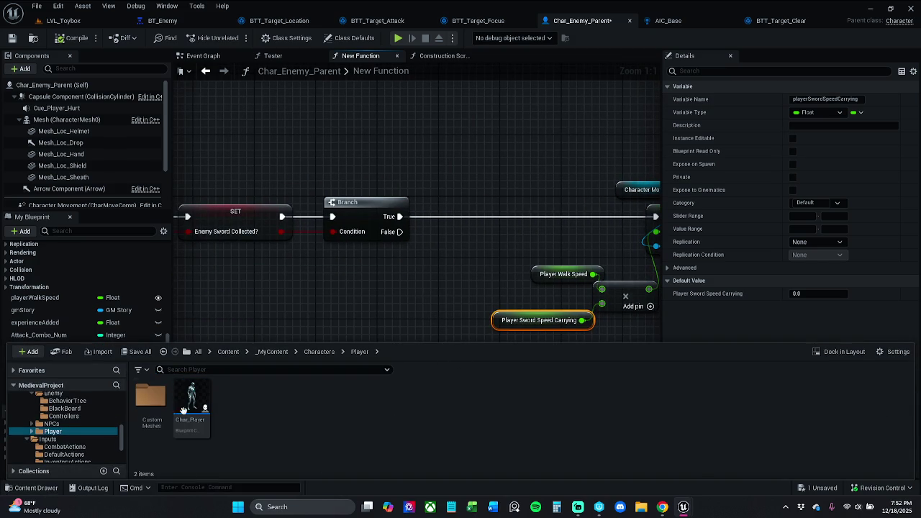
left_click(207, 408, "ctrl")
left_click(206, 409)
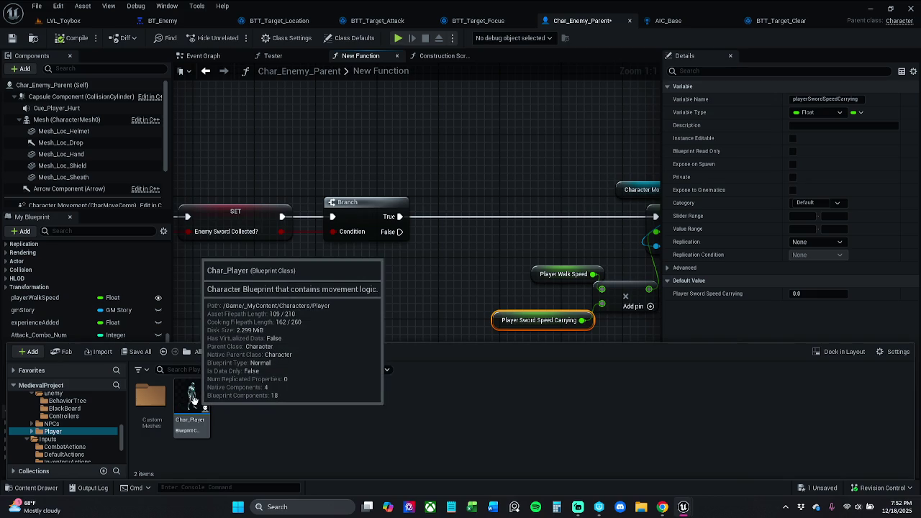
mouse_move(185, 401)
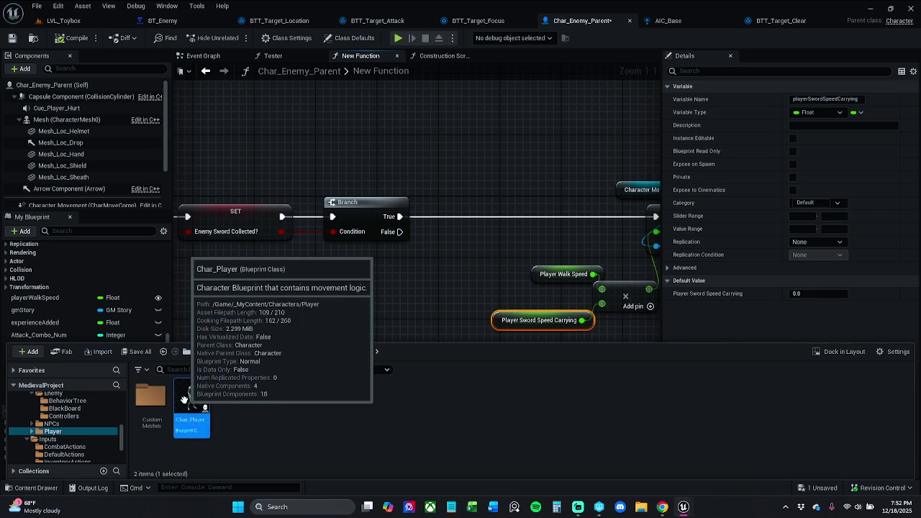
left_click(269, 403)
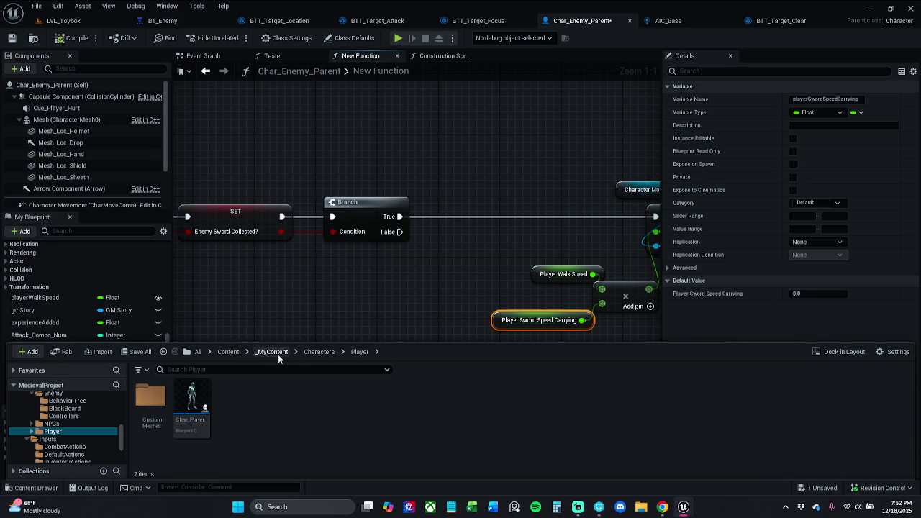
left_click(193, 399)
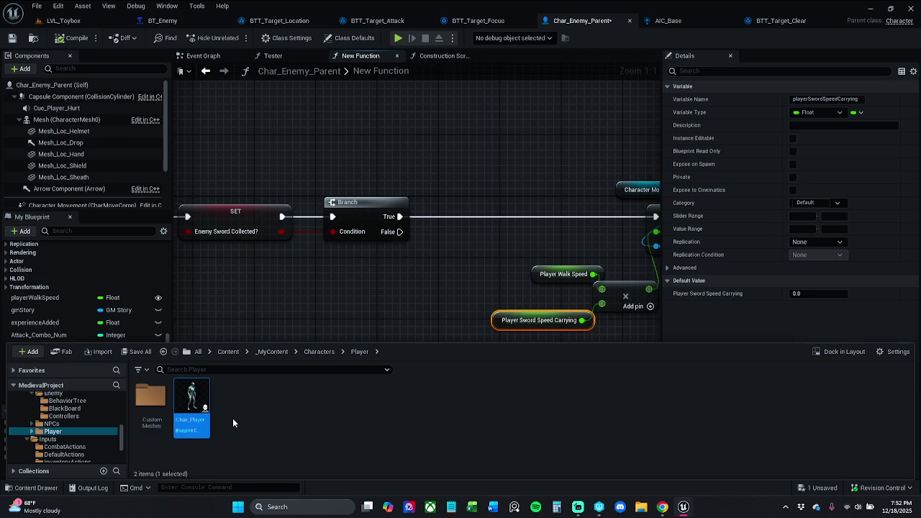
mouse_move(191, 398)
left_click(319, 353)
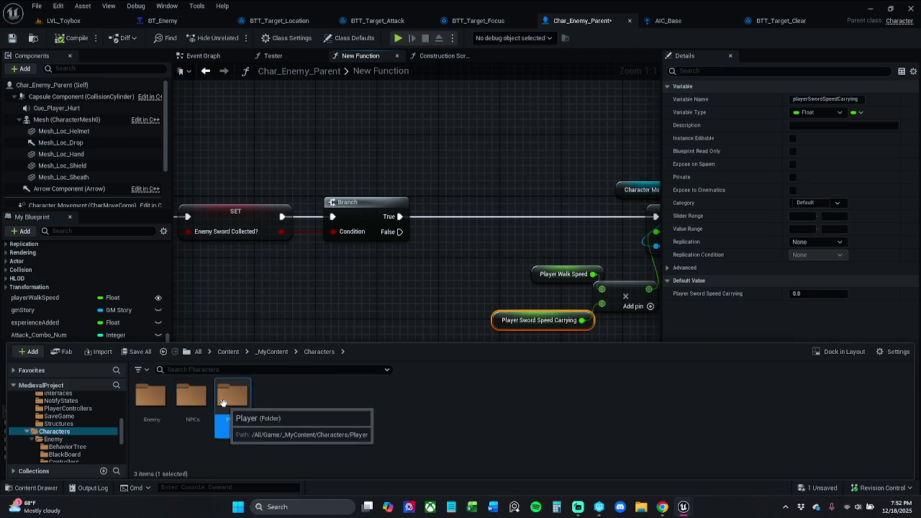
double_click(233, 398)
left_click(191, 400)
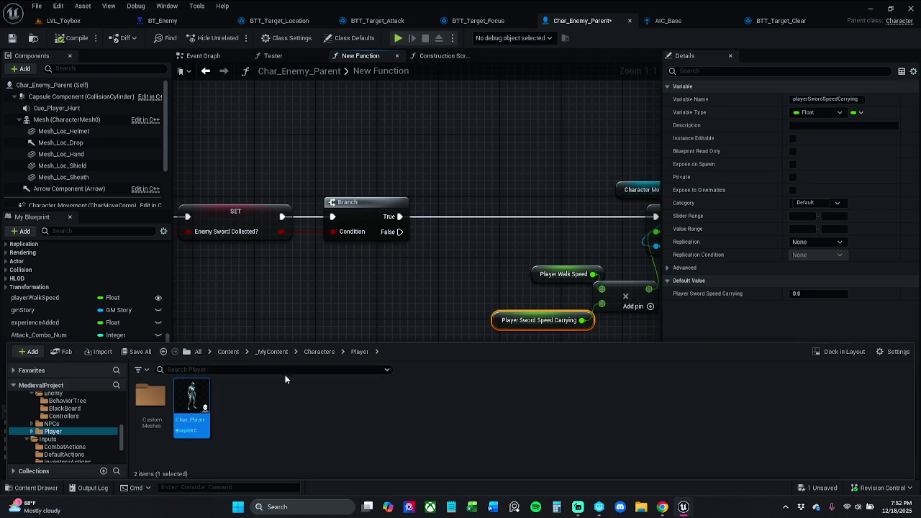
mouse_move(205, 398)
left_click(319, 351)
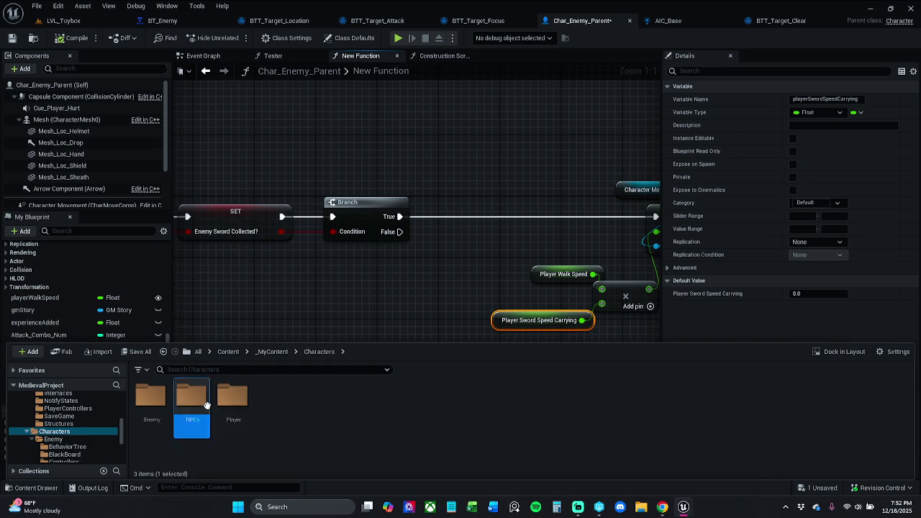
double_click(192, 396)
left_click(192, 405)
double_click(193, 408)
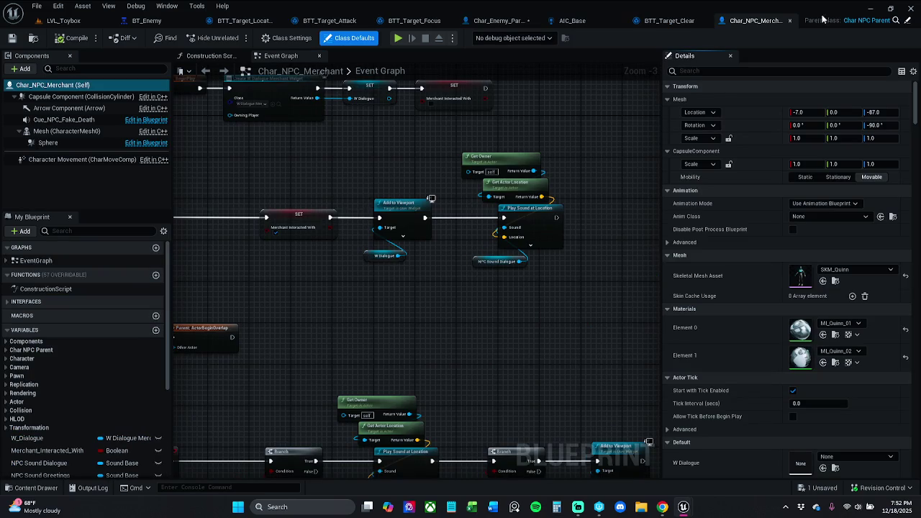
left_click(790, 21)
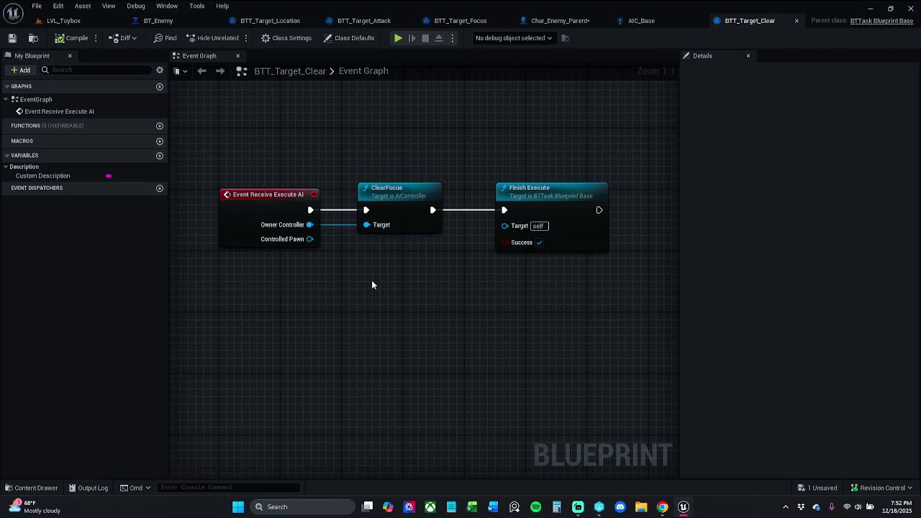
left_click(34, 488)
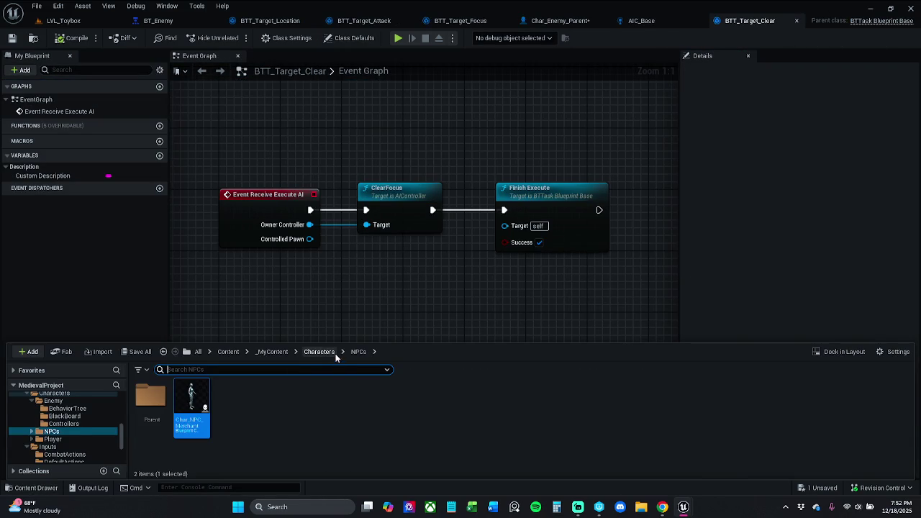
left_click(334, 356)
double_click(223, 412)
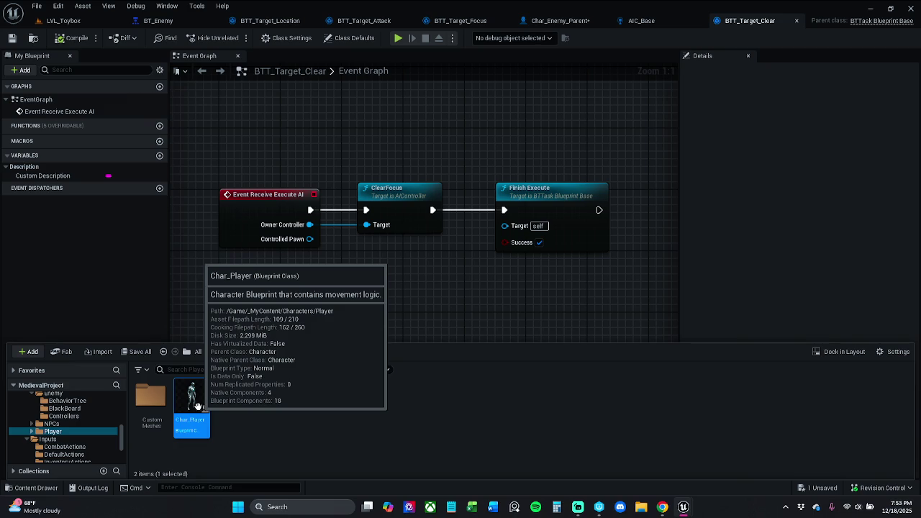
left_click(367, 294)
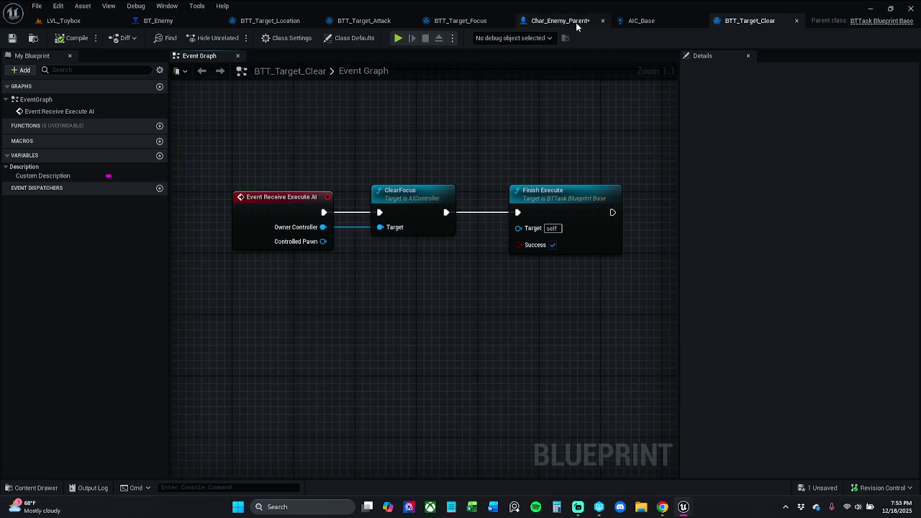
left_click(576, 23)
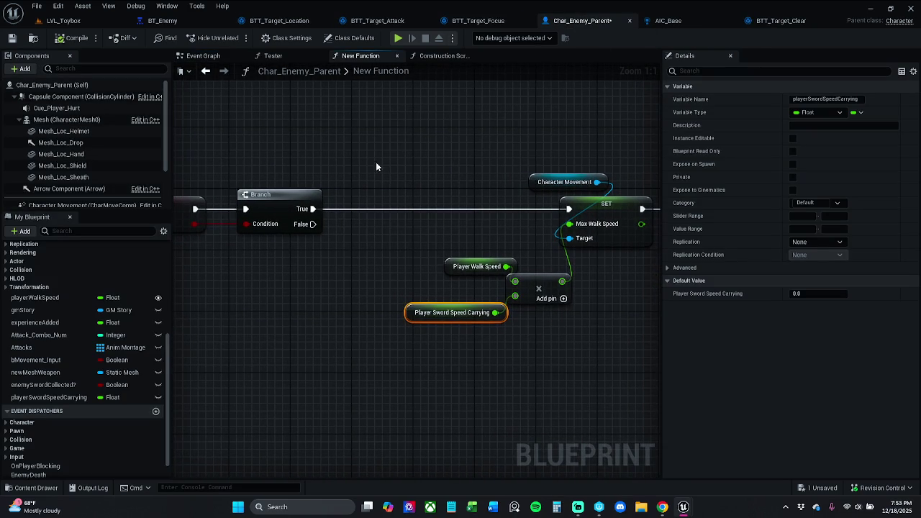
Set playerSwordSpeedCarrying's default value to 1.2 and save Char_Enemy_Parent
left_click(824, 294)
type("1.2")
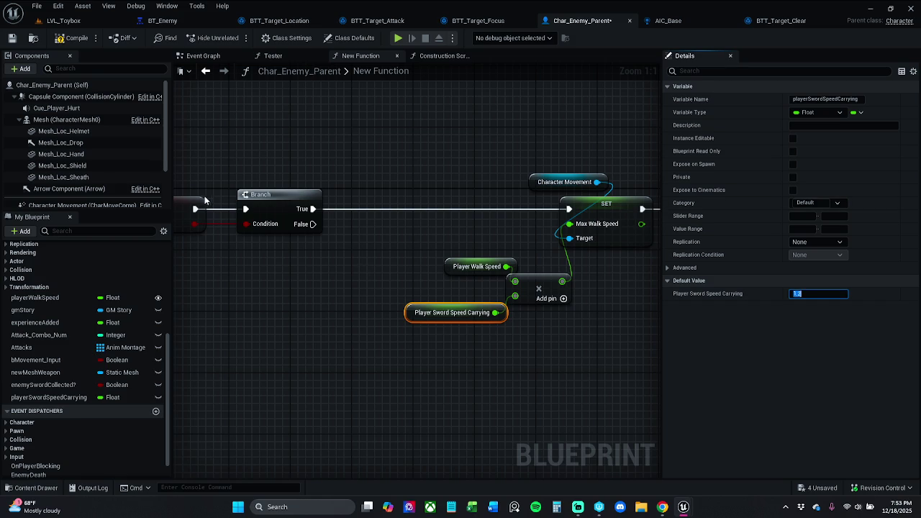
left_click(11, 37)
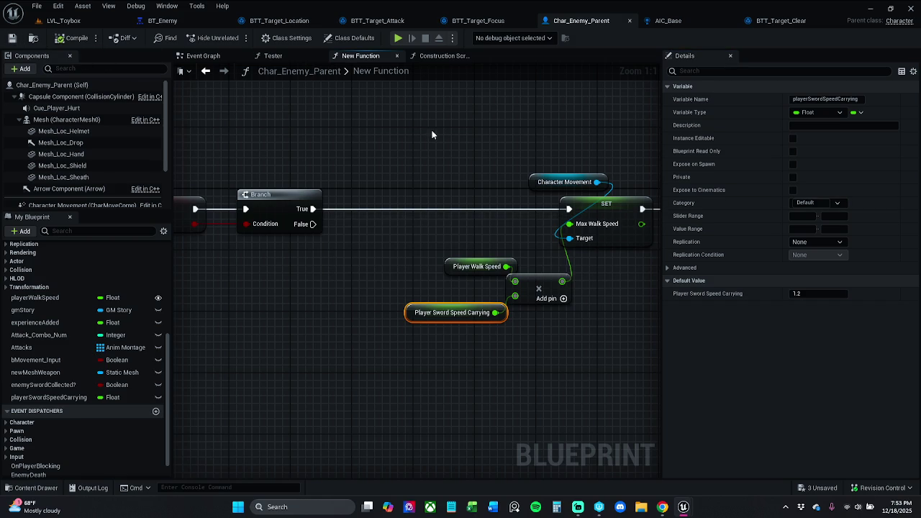
mouse_move(432, 140)
left_mouse_down()
mouse_move(385, 143)
mouse_move(842, 144)
left_mouse_up()
scroll(461, 144, "down", 1)
left_click_drag(650, 162, 531, 163)
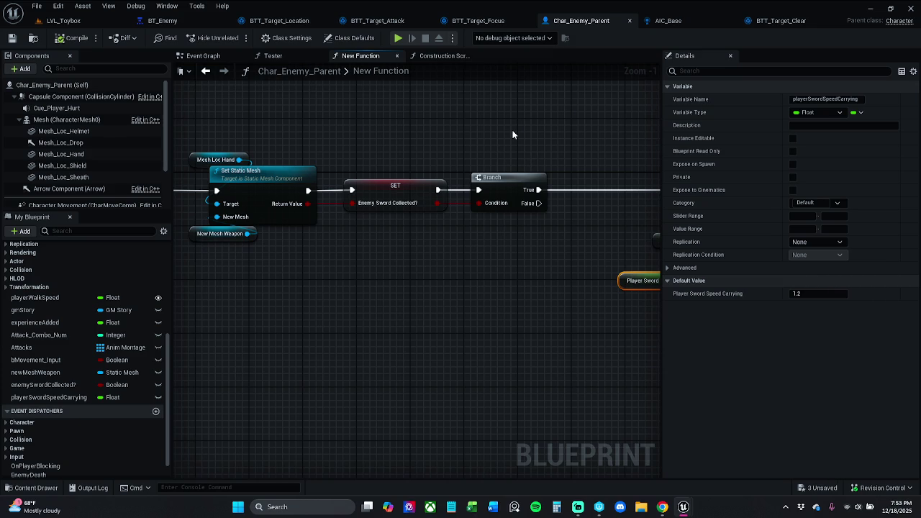
mouse_move(512, 135)
left_mouse_down()
mouse_move(344, 125)
mouse_move(744, 127)
left_mouse_up()
Search the Content Drawer for 'sword' and assign SM_Sword as newMeshWeapon's default value
left_click(367, 233)
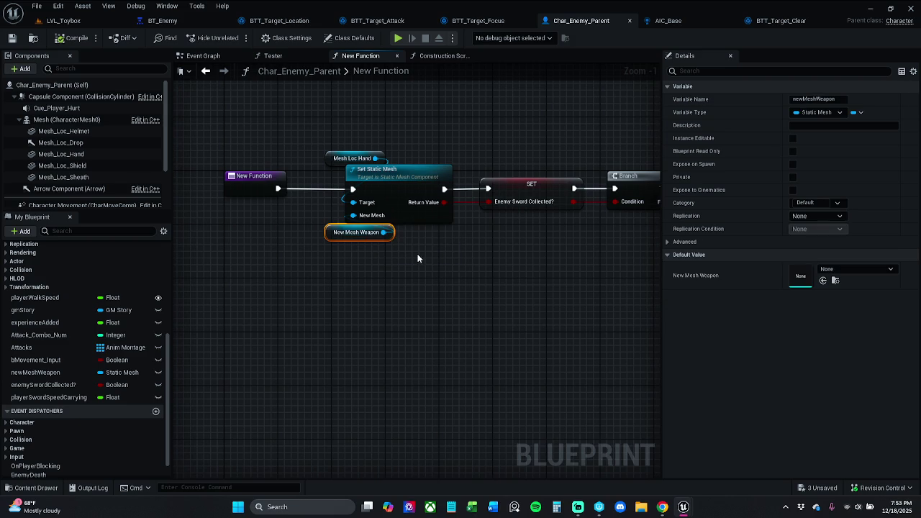
left_click(50, 494)
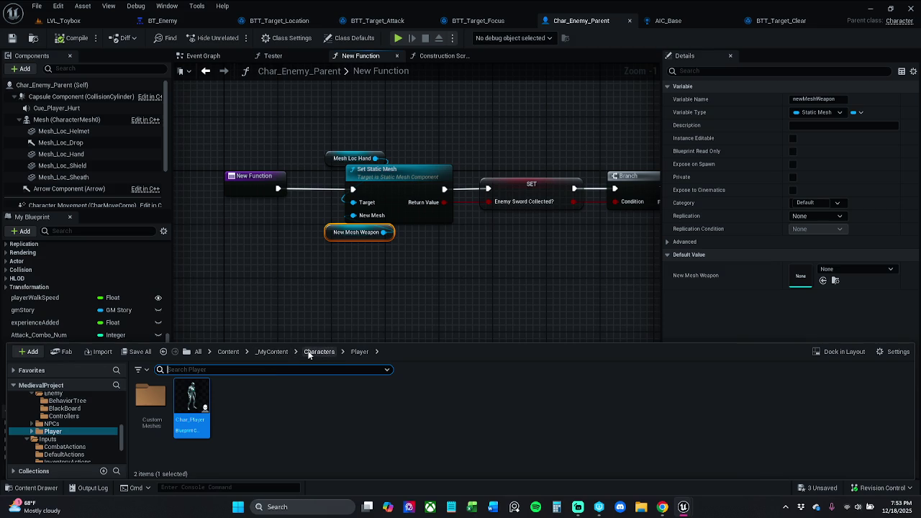
left_click(272, 351)
left_click(255, 369)
type("sword")
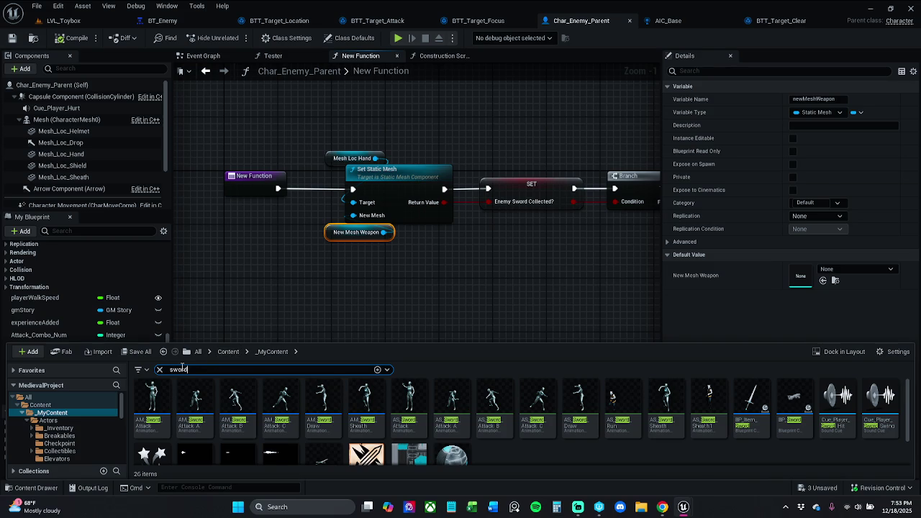
mouse_move(758, 402)
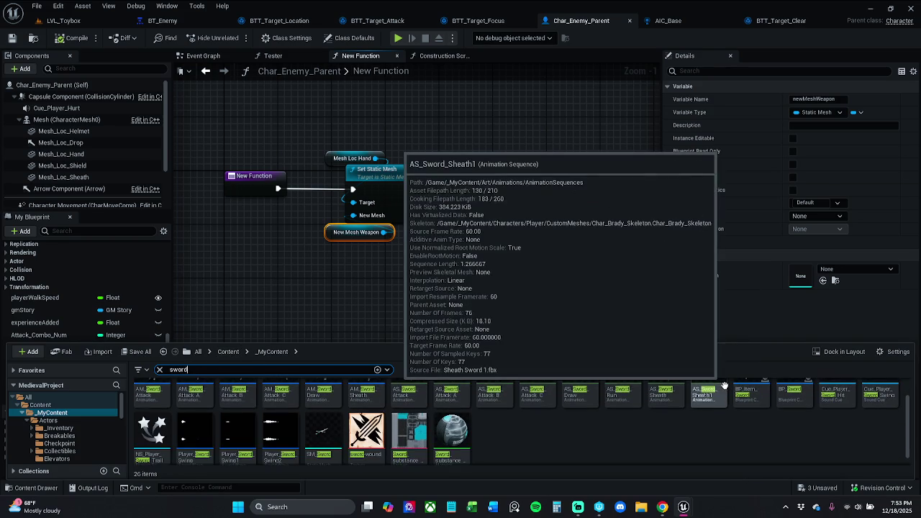
scroll(713, 392, "down", 2)
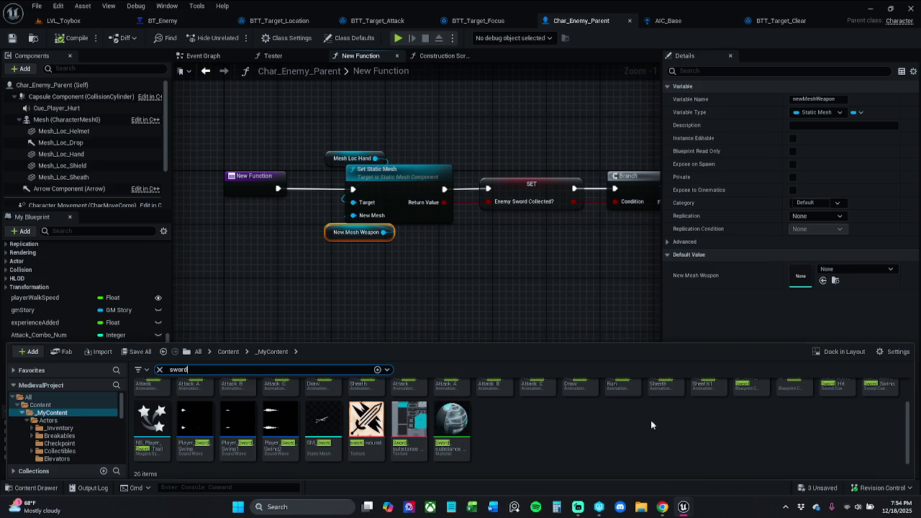
scroll(607, 419, "up", 2)
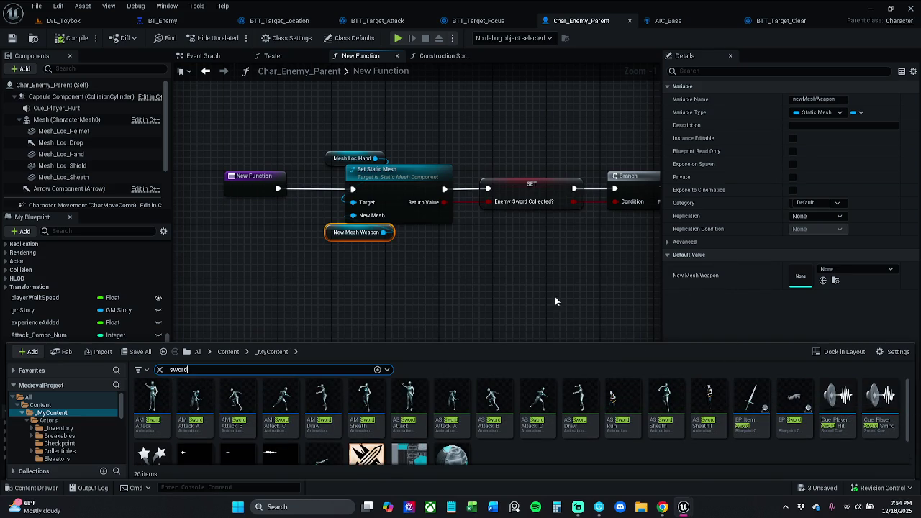
scroll(423, 392, "down", 2)
left_click(316, 432)
left_click_drag(410, 292, 377, 300)
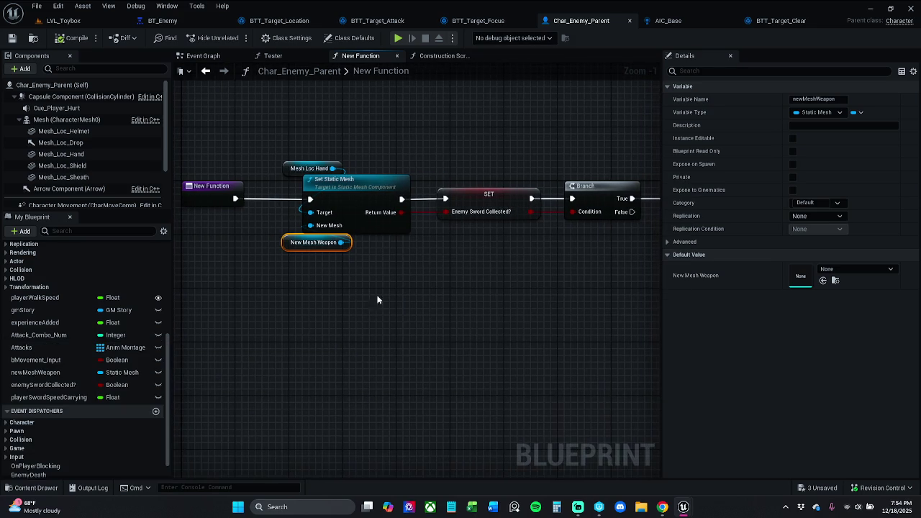
left_click(824, 281)
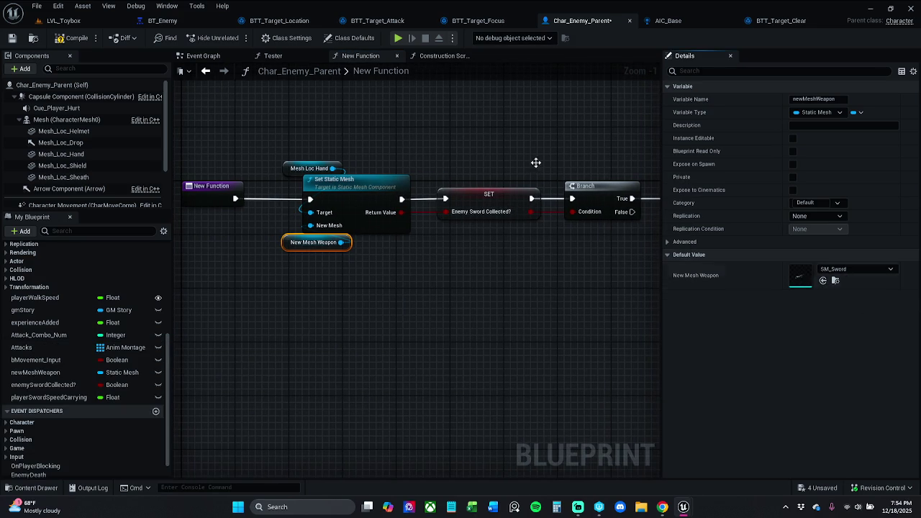
Save Char_Enemy_Parent, briefly play-test LVL_Toybox, then return to the blueprint
left_click(12, 38)
left_click(94, 23)
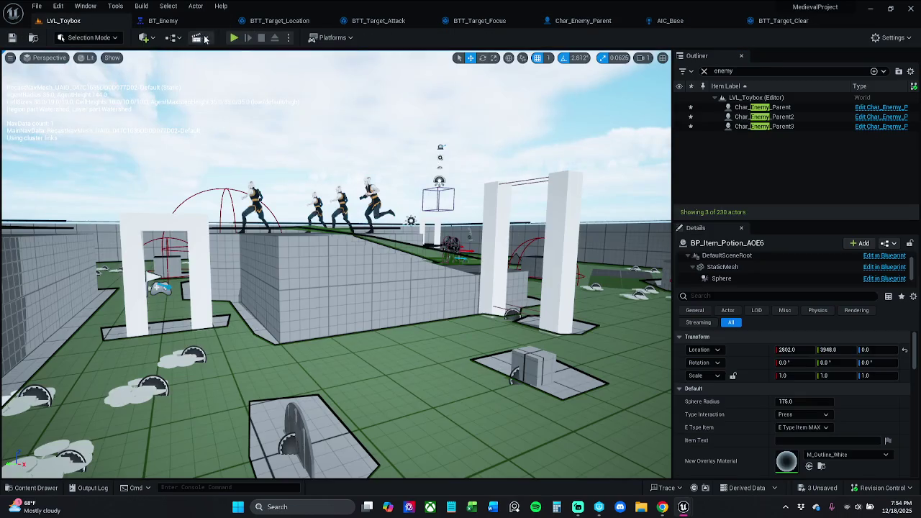
left_click(233, 38)
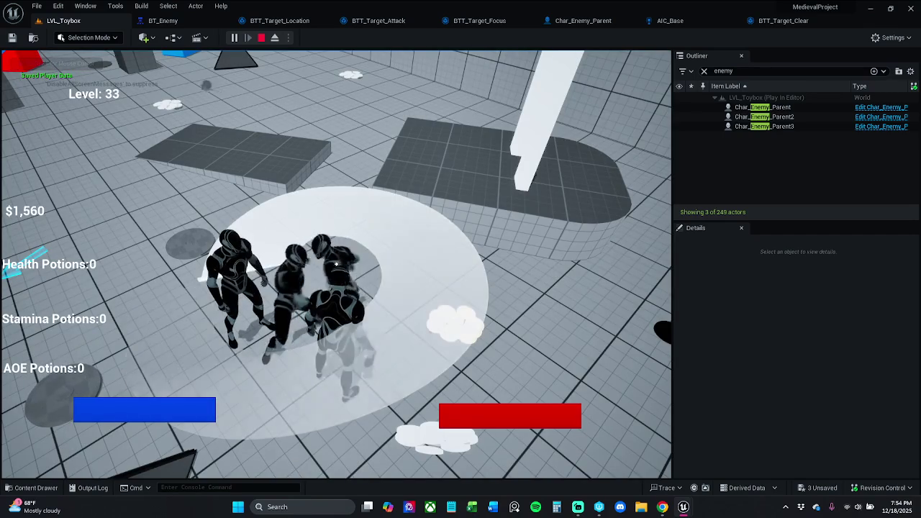
key("Escape")
left_click(585, 20)
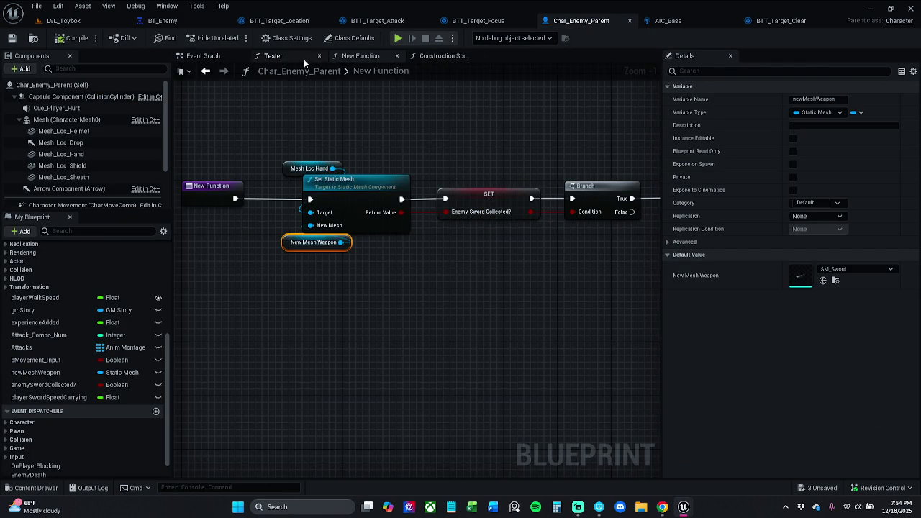
Delete the EnemySpawnSword custom event from the Event Graph
left_click(203, 55)
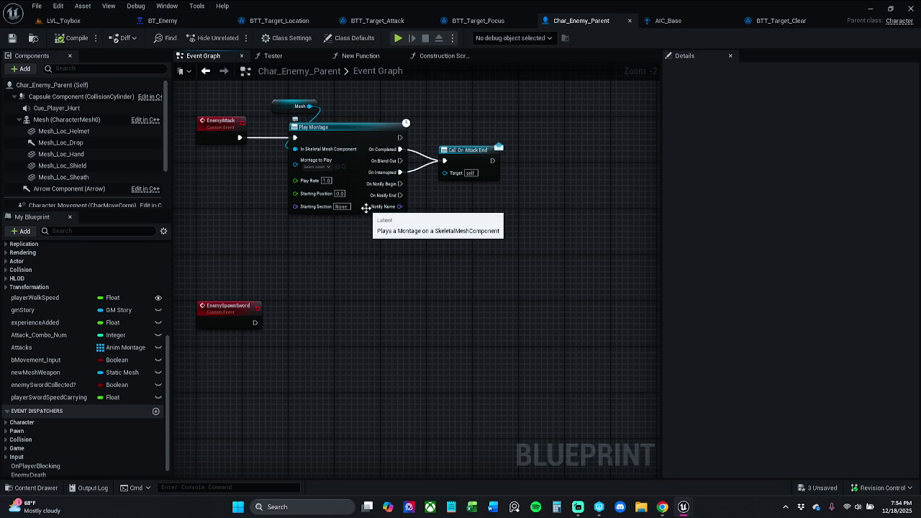
left_click_drag(281, 295, 219, 367)
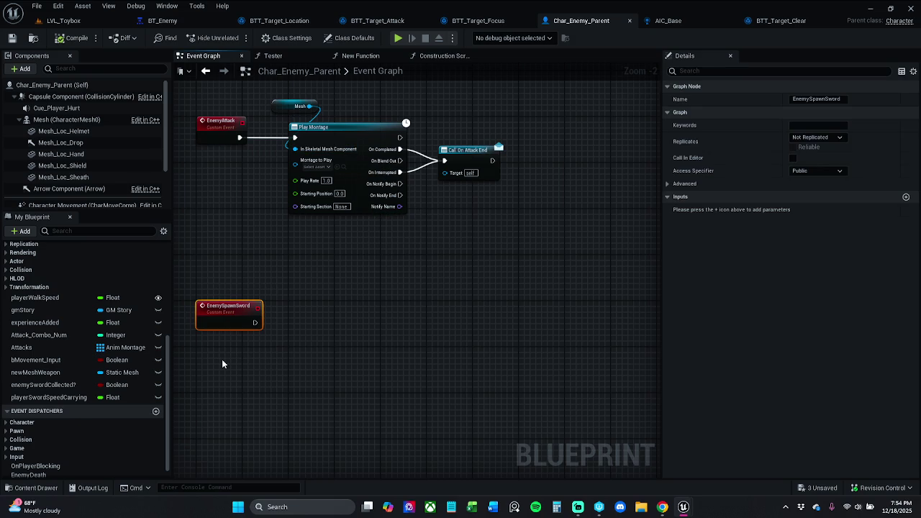
key("F2")
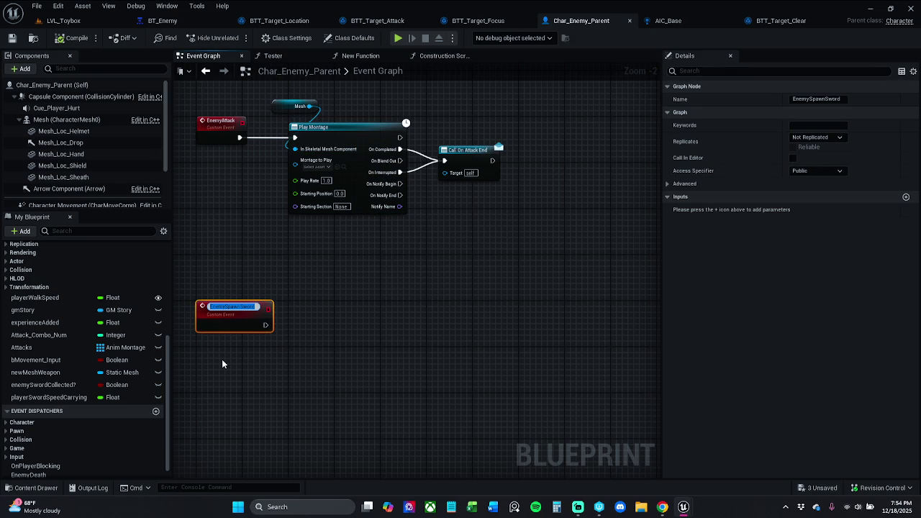
left_click(285, 356)
left_click_drag(279, 334, 205, 286)
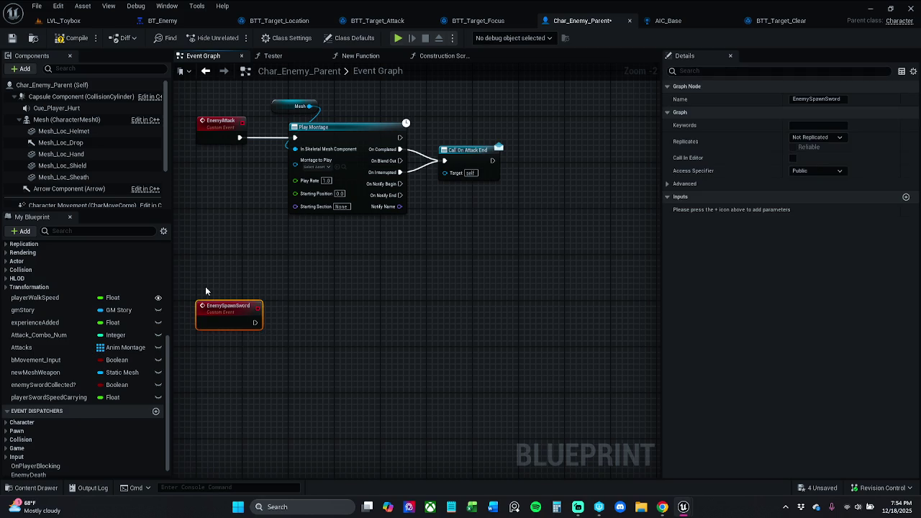
key("Delete")
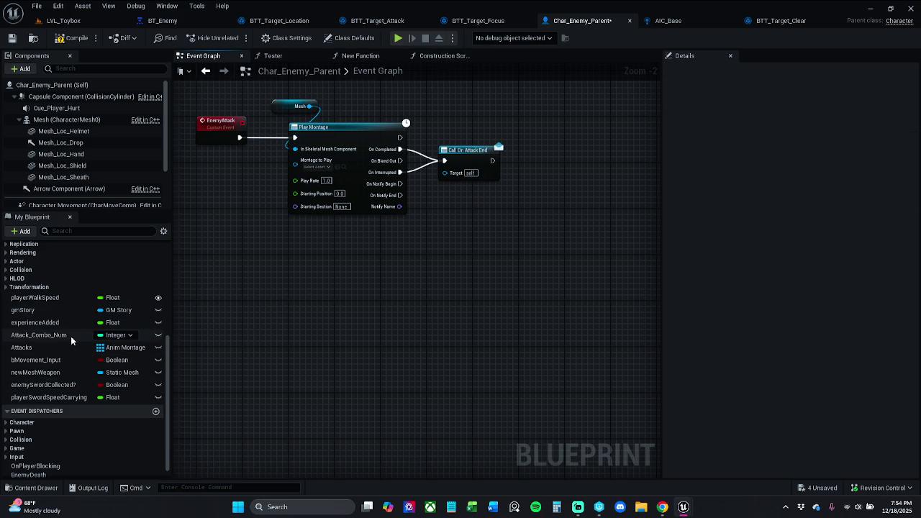
Try renaming NewFunction with the pasted name, cancelling when it conflicts
scroll(71, 336, "up", 3)
scroll(65, 282, "up", 3)
right_click(65, 287)
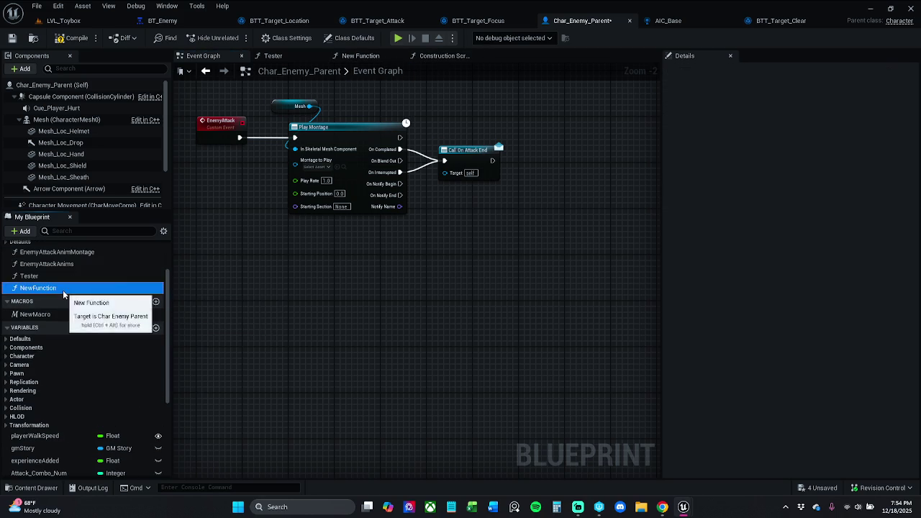
left_click(115, 328)
type("EnemySpawnSword")
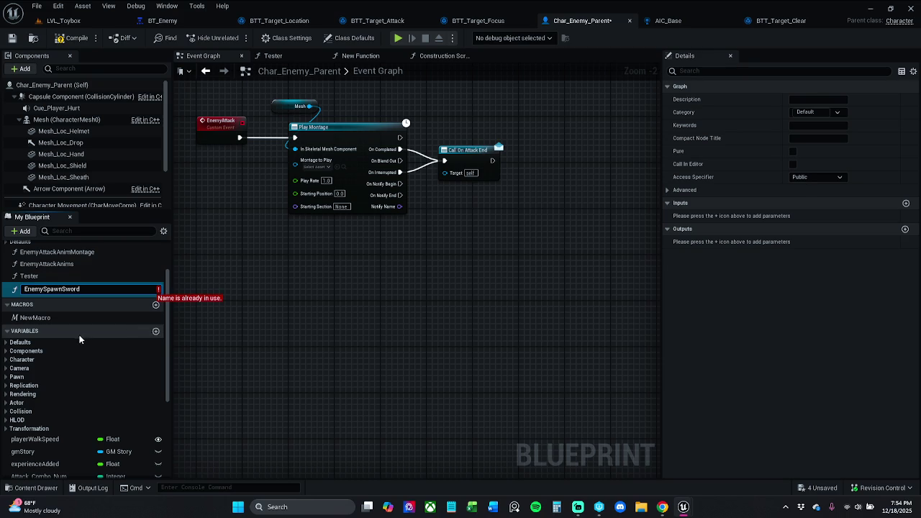
scroll(70, 347, "up", 3)
left_click(235, 301)
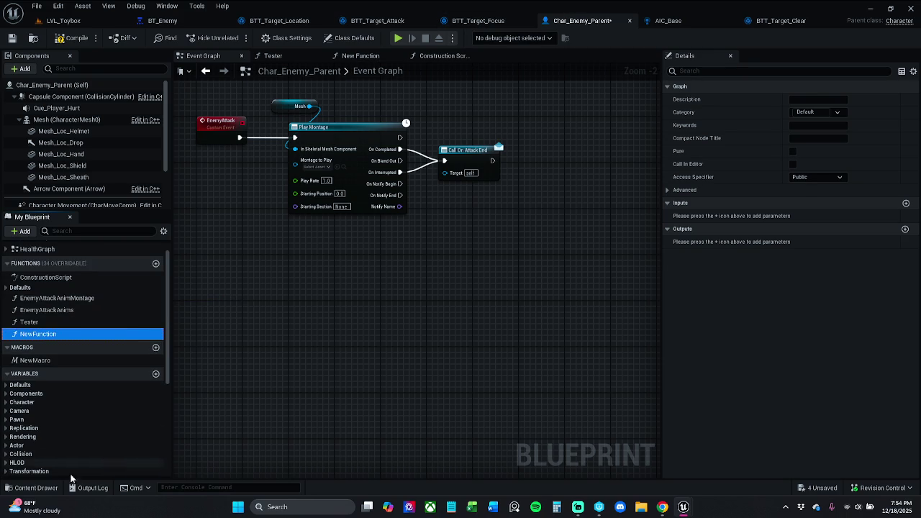
Clear the sword search and run Fix Up Redirectors on the Content folder
left_click(36, 488)
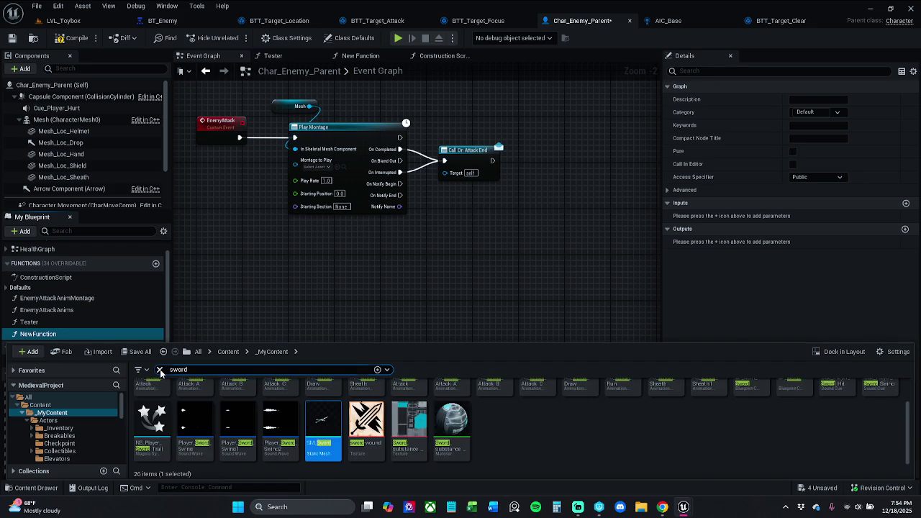
left_click(160, 369)
left_click(198, 351)
left_click(150, 407)
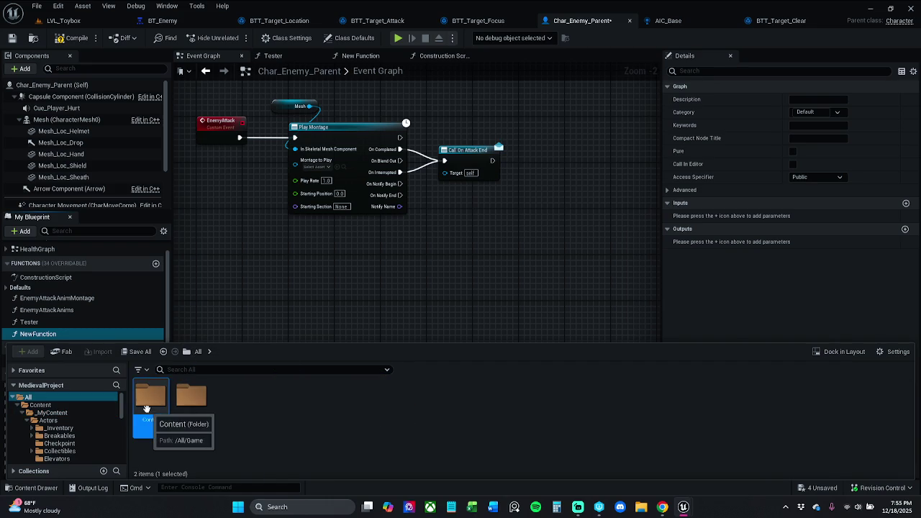
right_click(149, 412)
left_click(211, 331)
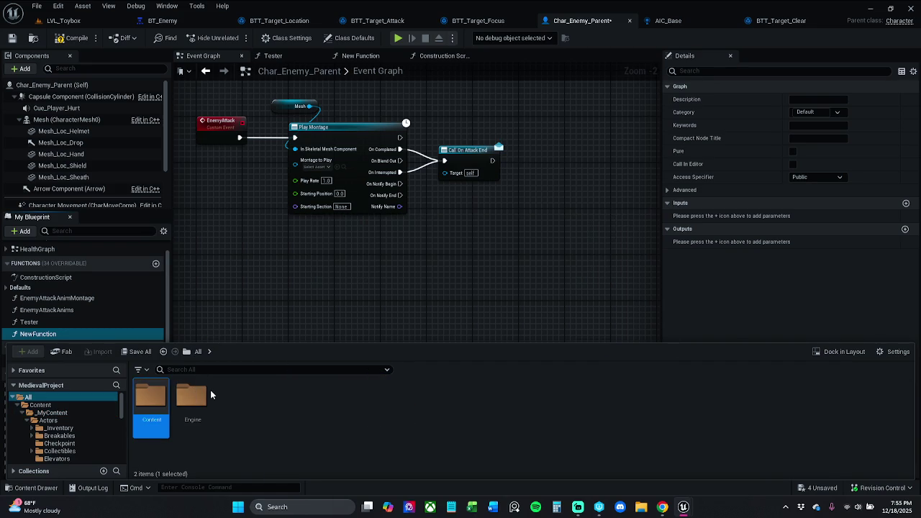
left_click(100, 335)
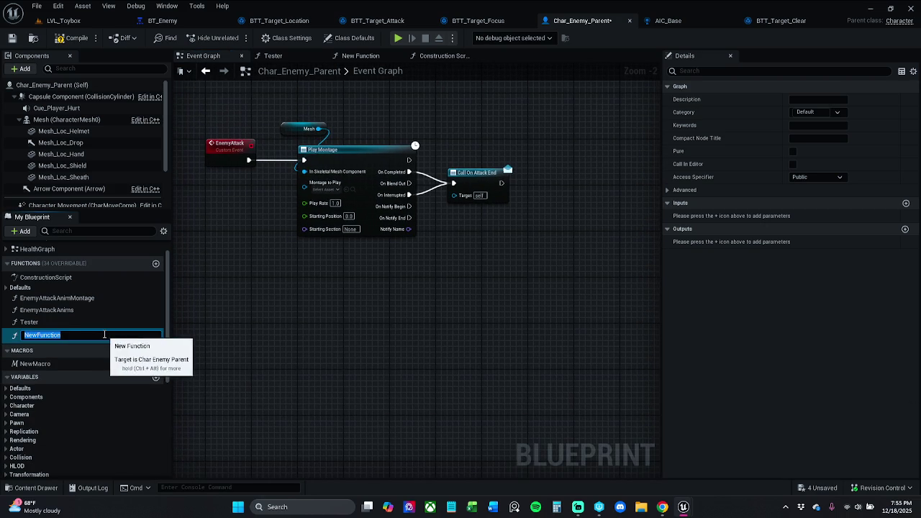
Name the new function EnemySpawnSword1 and compile the blueprint
type("EnemySpawnSword")
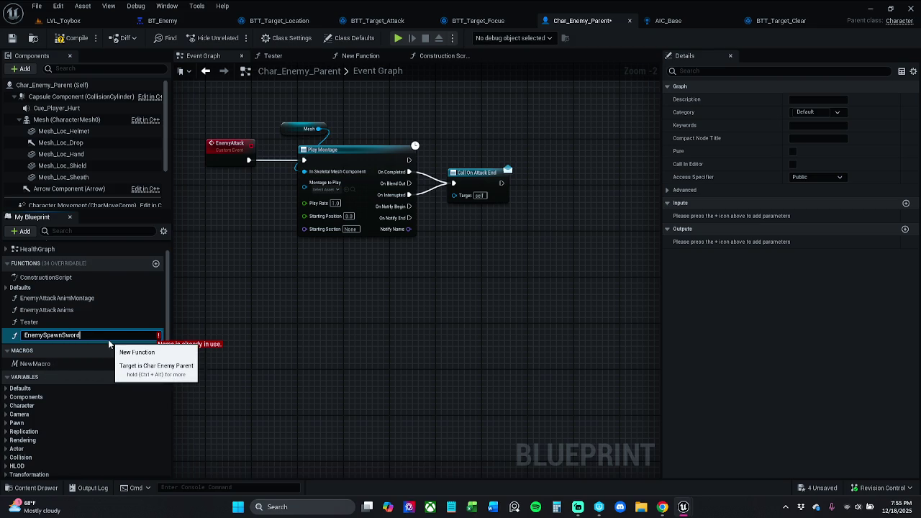
type("1")
key("Return")
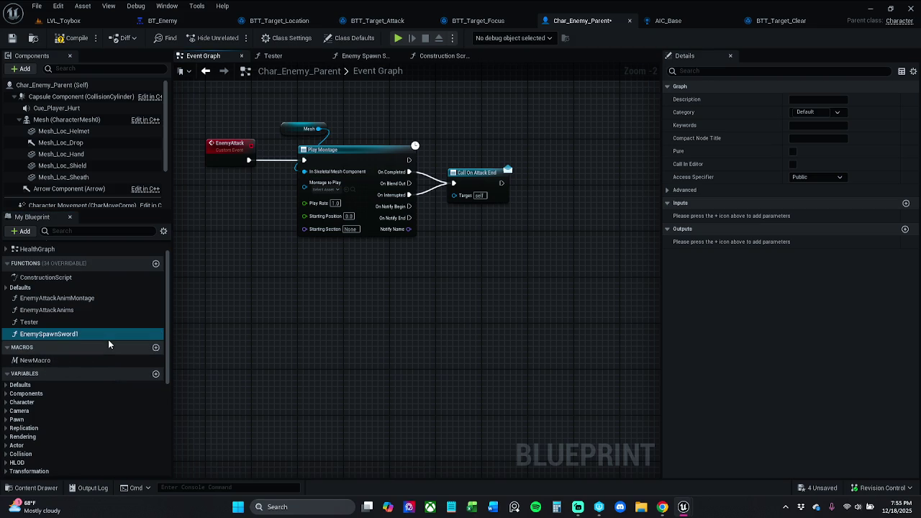
left_click_drag(306, 258, 328, 342)
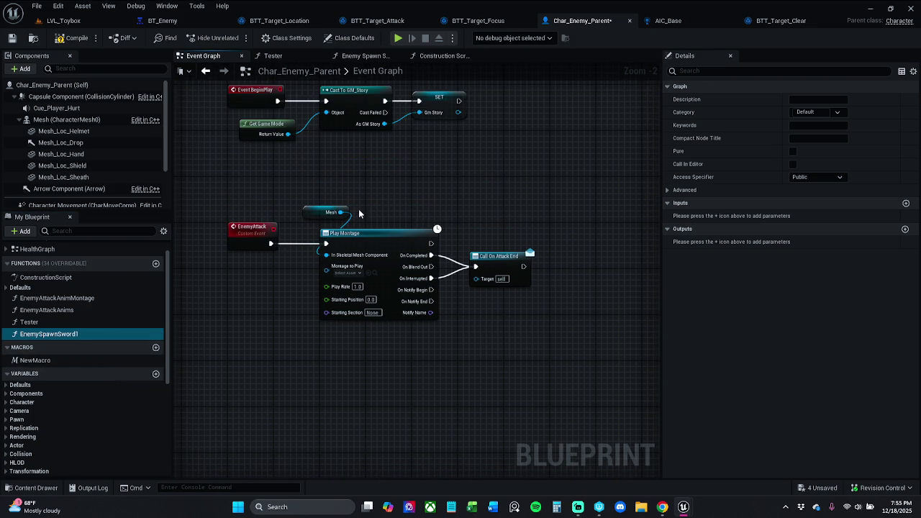
left_click(68, 43)
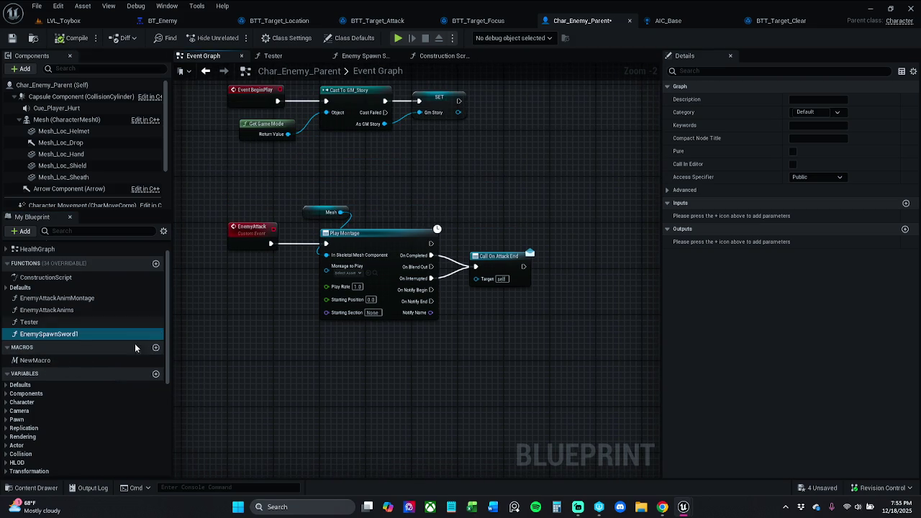
Search the blueprint for EnemySpawnSword in Find Results and open the Enemy Spawn Sword 1 graph
left_click(167, 6)
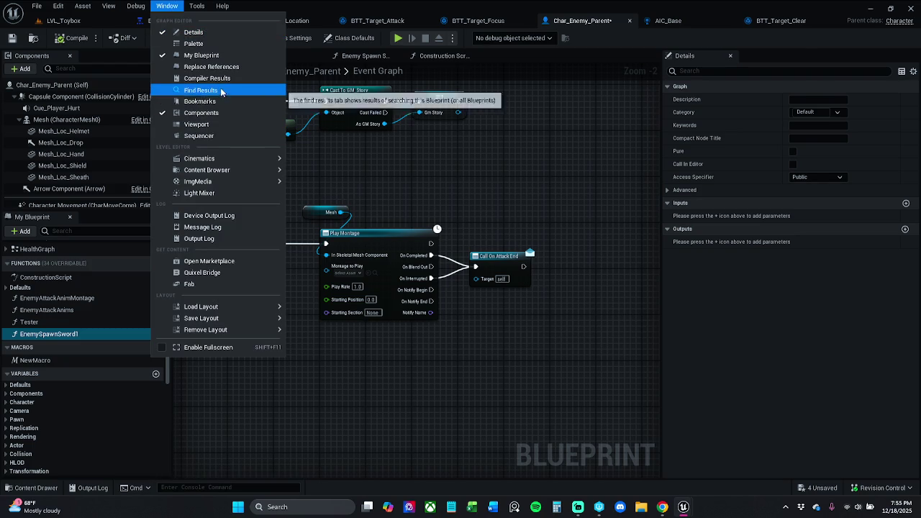
left_click(216, 90)
type("Enemy")
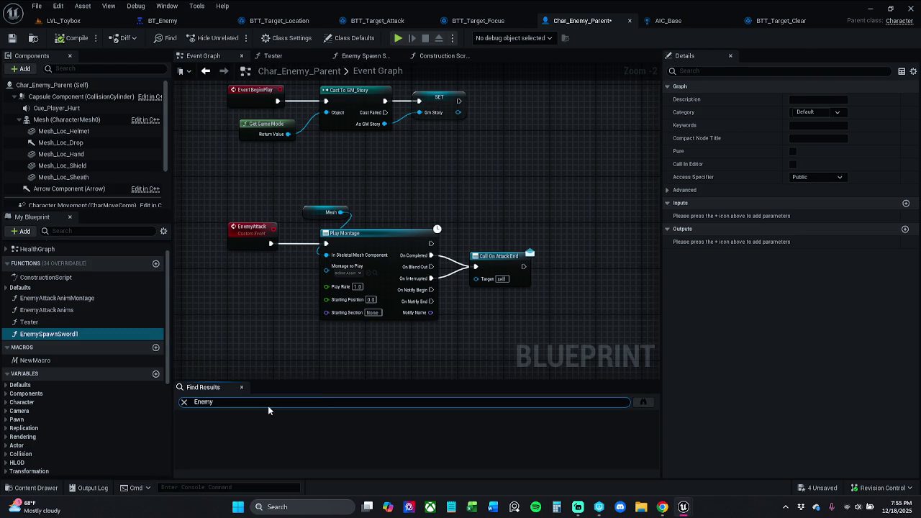
type("SpawnSw")
type("ord")
key("Return")
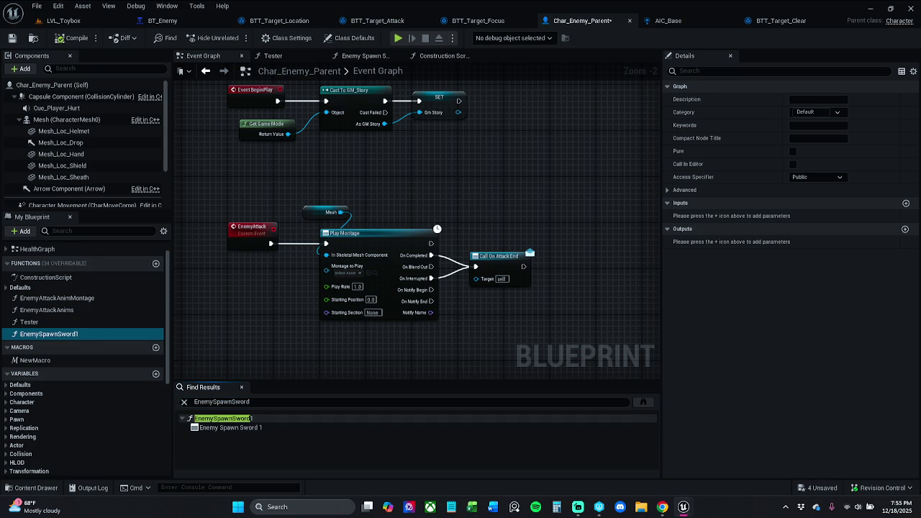
double_click(230, 428)
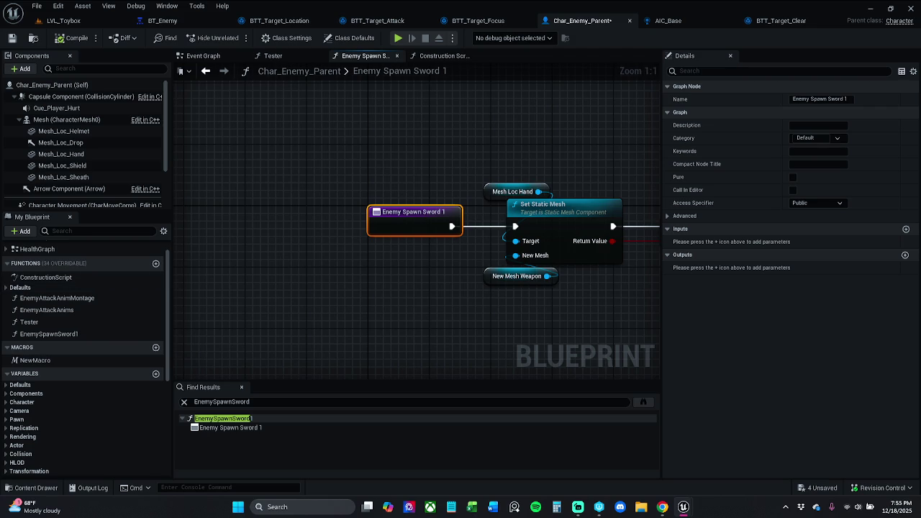